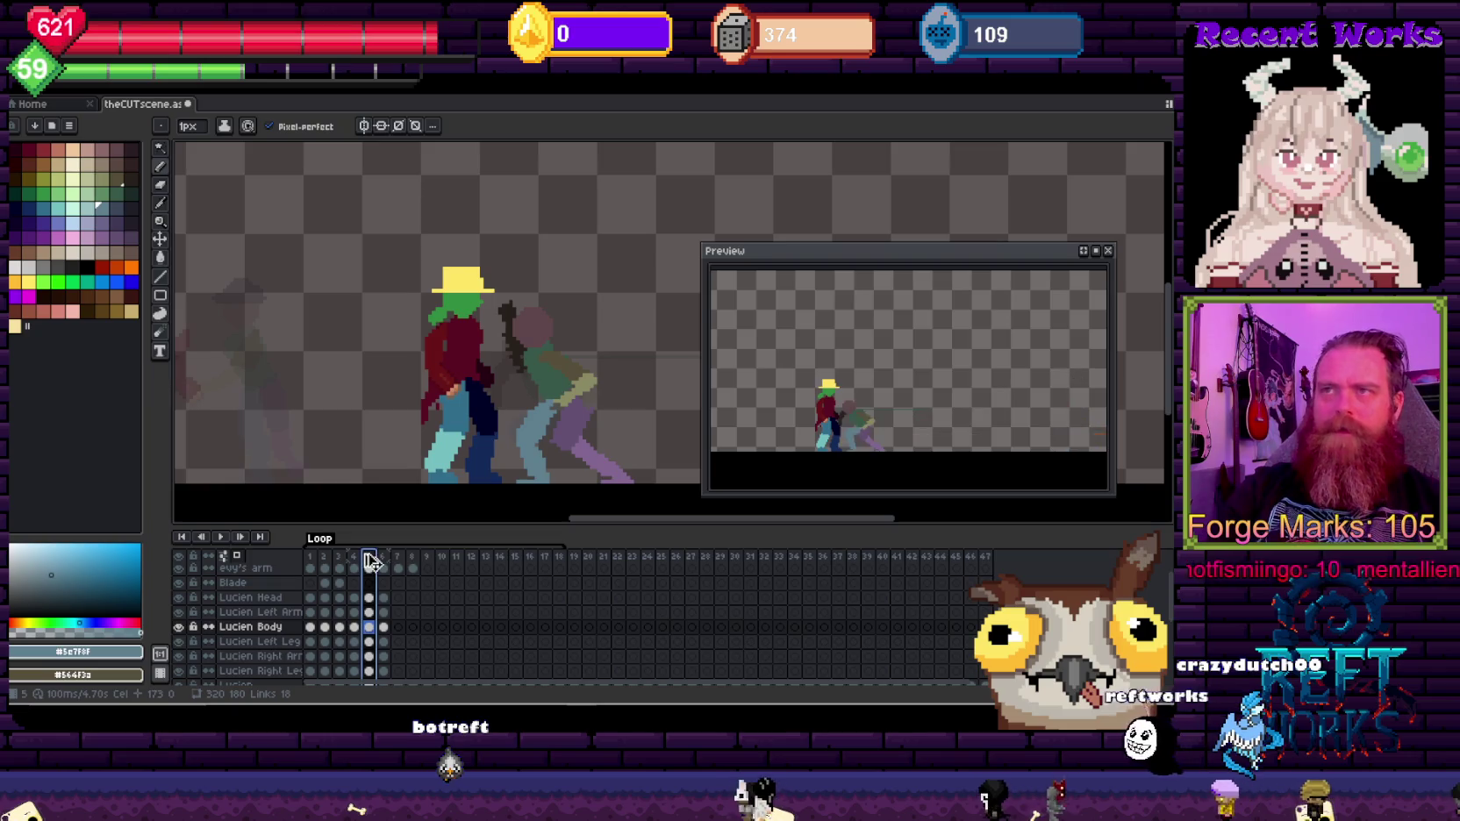
# Step: Insert a new frame after frame 5 and select evy's arm cel in frame 6
pyautogui.hotkey('alt', 'n')
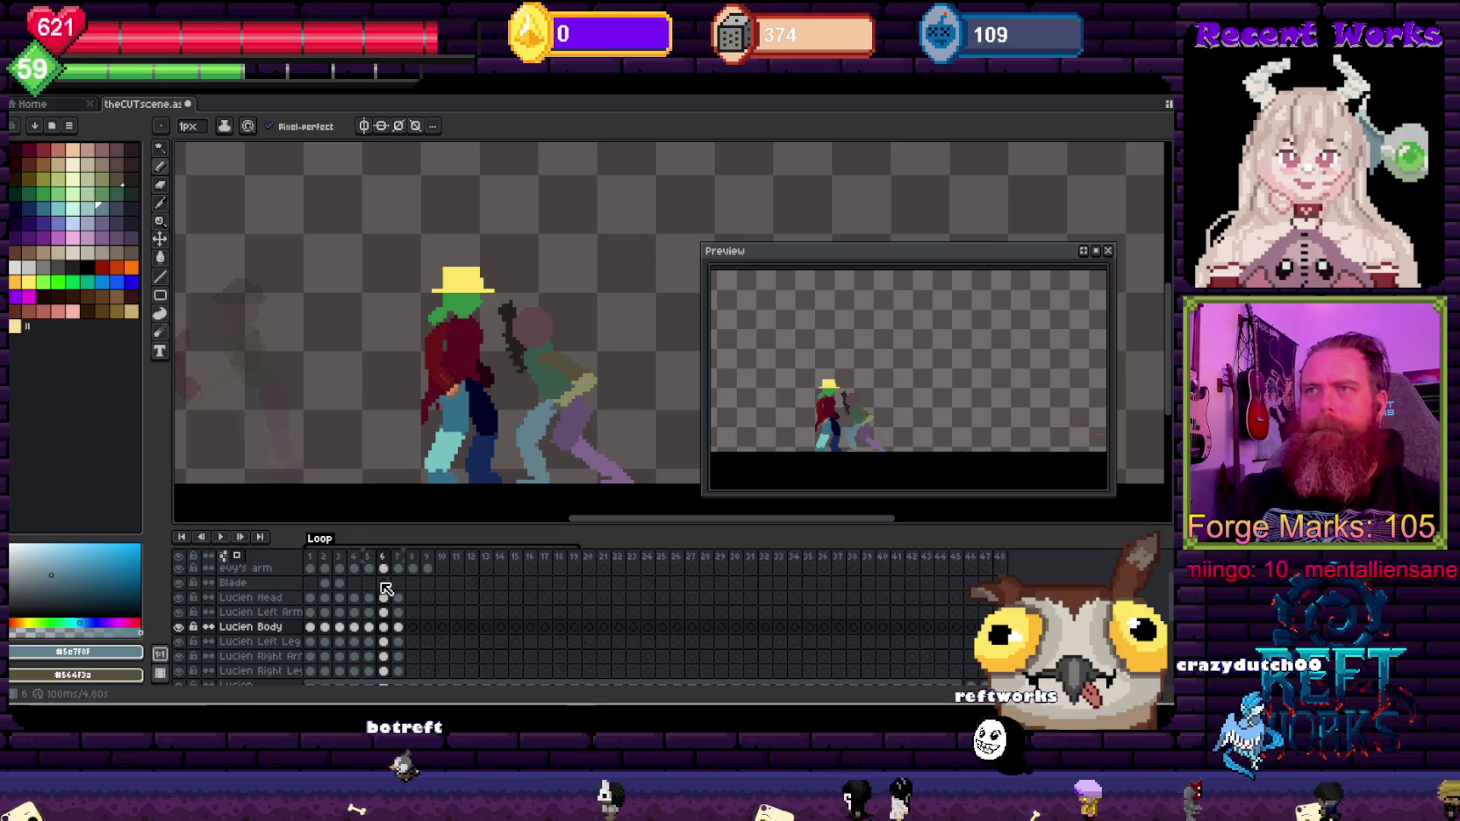
pyautogui.scroll(-1, 390, 408)
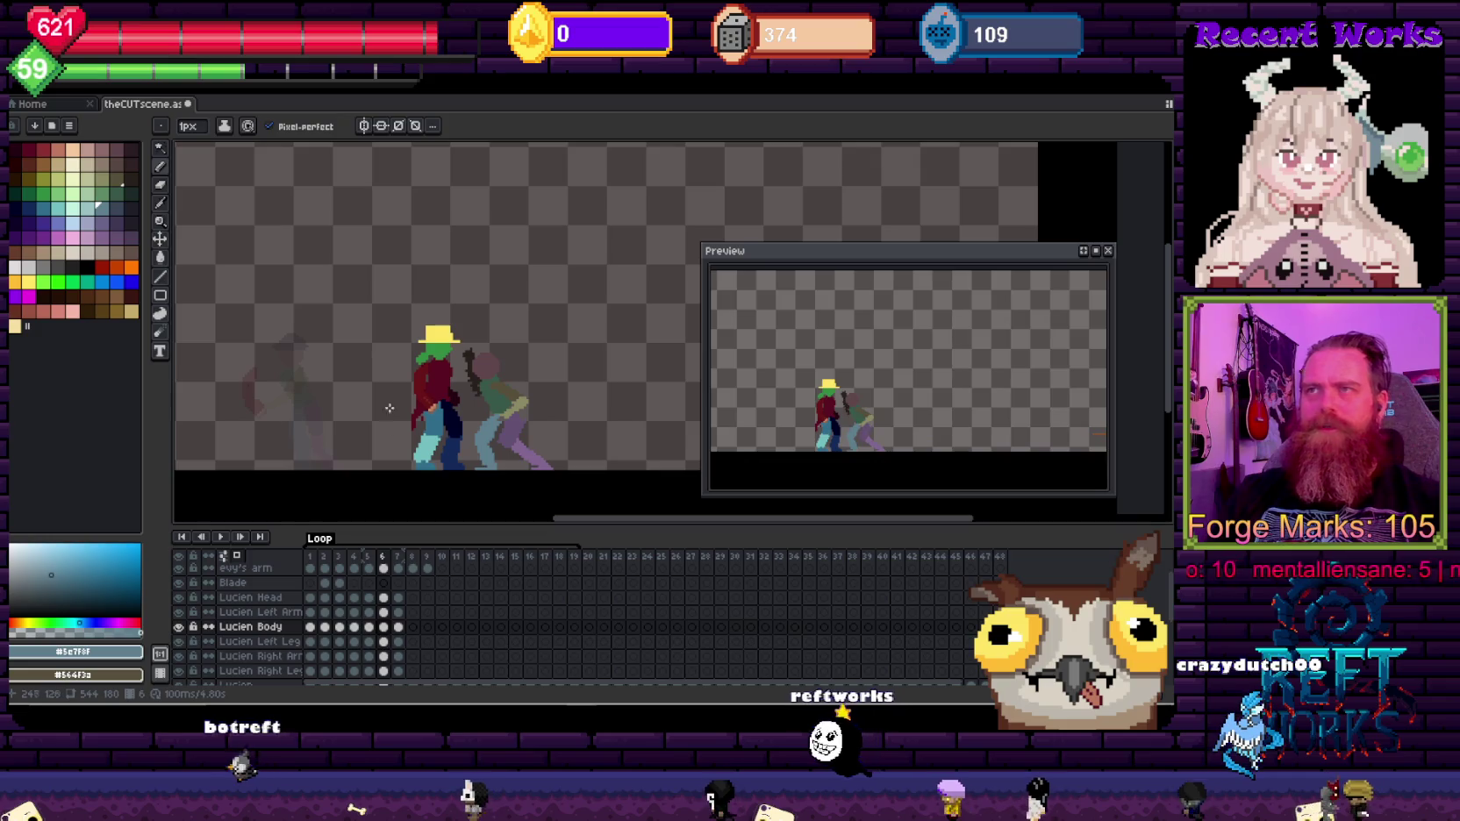
pyautogui.click(369, 571)
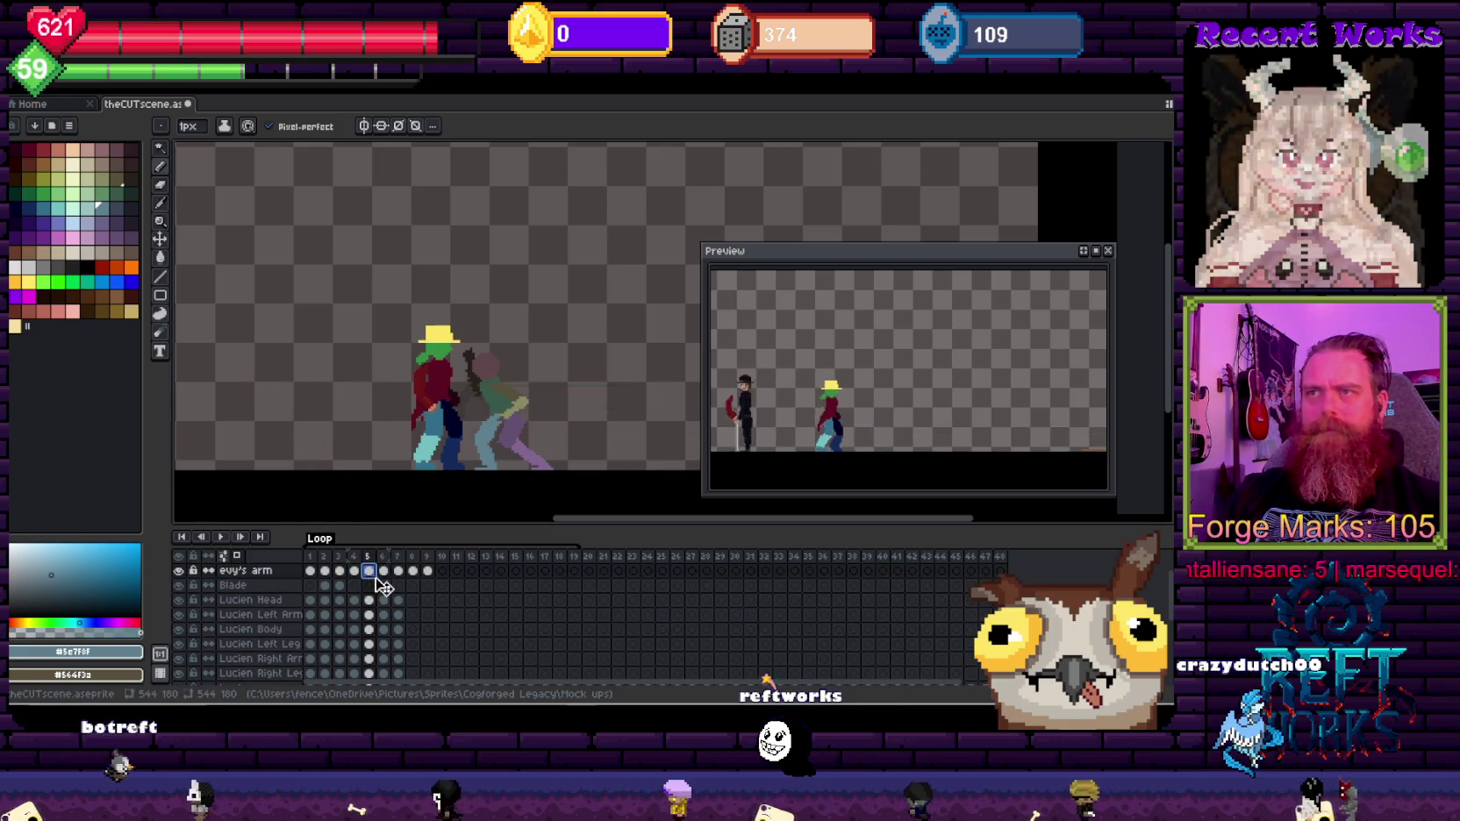
pyautogui.click(384, 571)
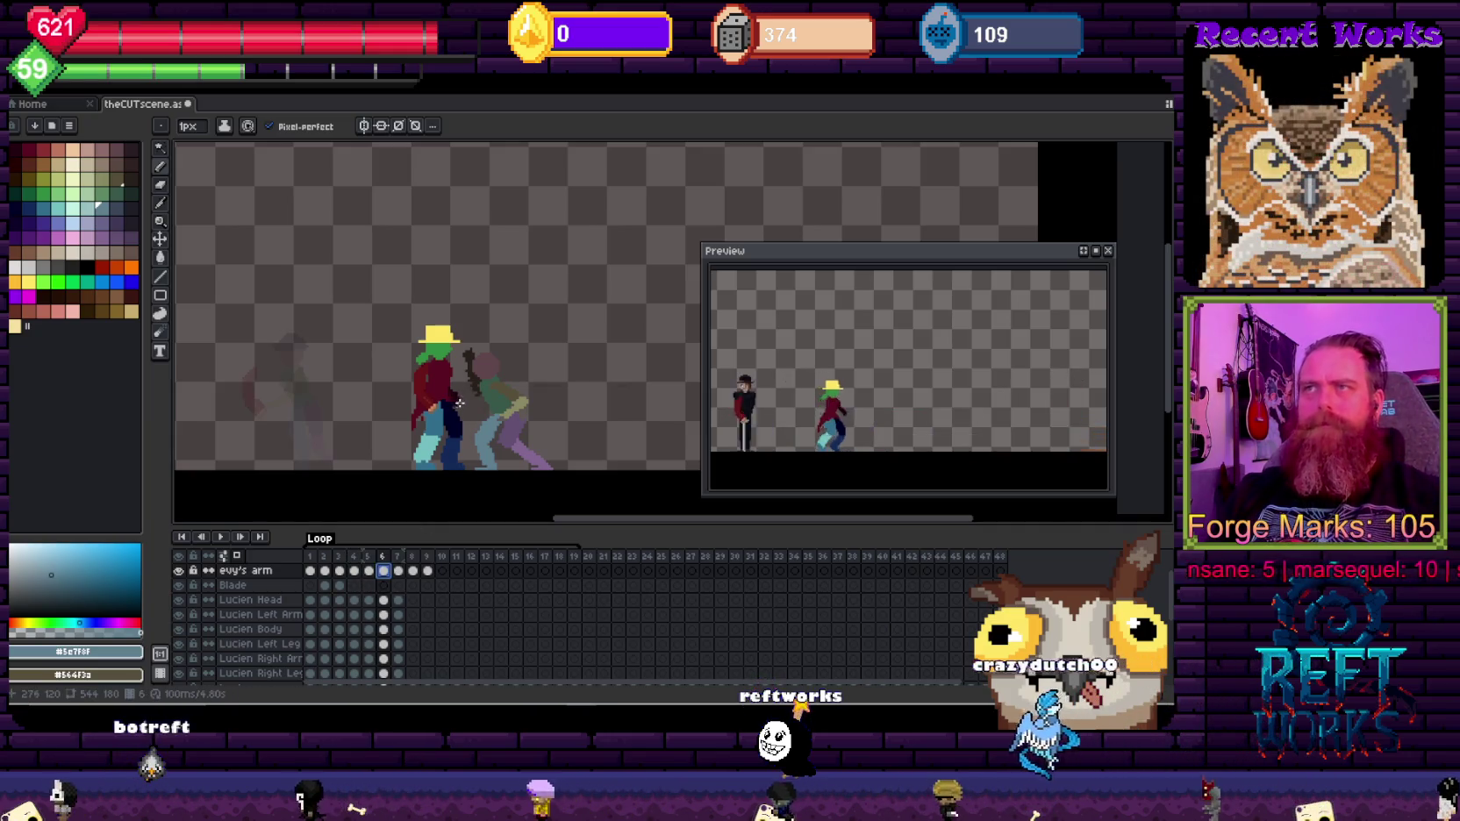
# Step: Erase the lower part of the dark arm in frame 6 with a large eraser
pyautogui.scroll(2, 459, 403)
pyautogui.keyDown('alt'); pyautogui.click(492, 339); pyautogui.keyUp('alt')
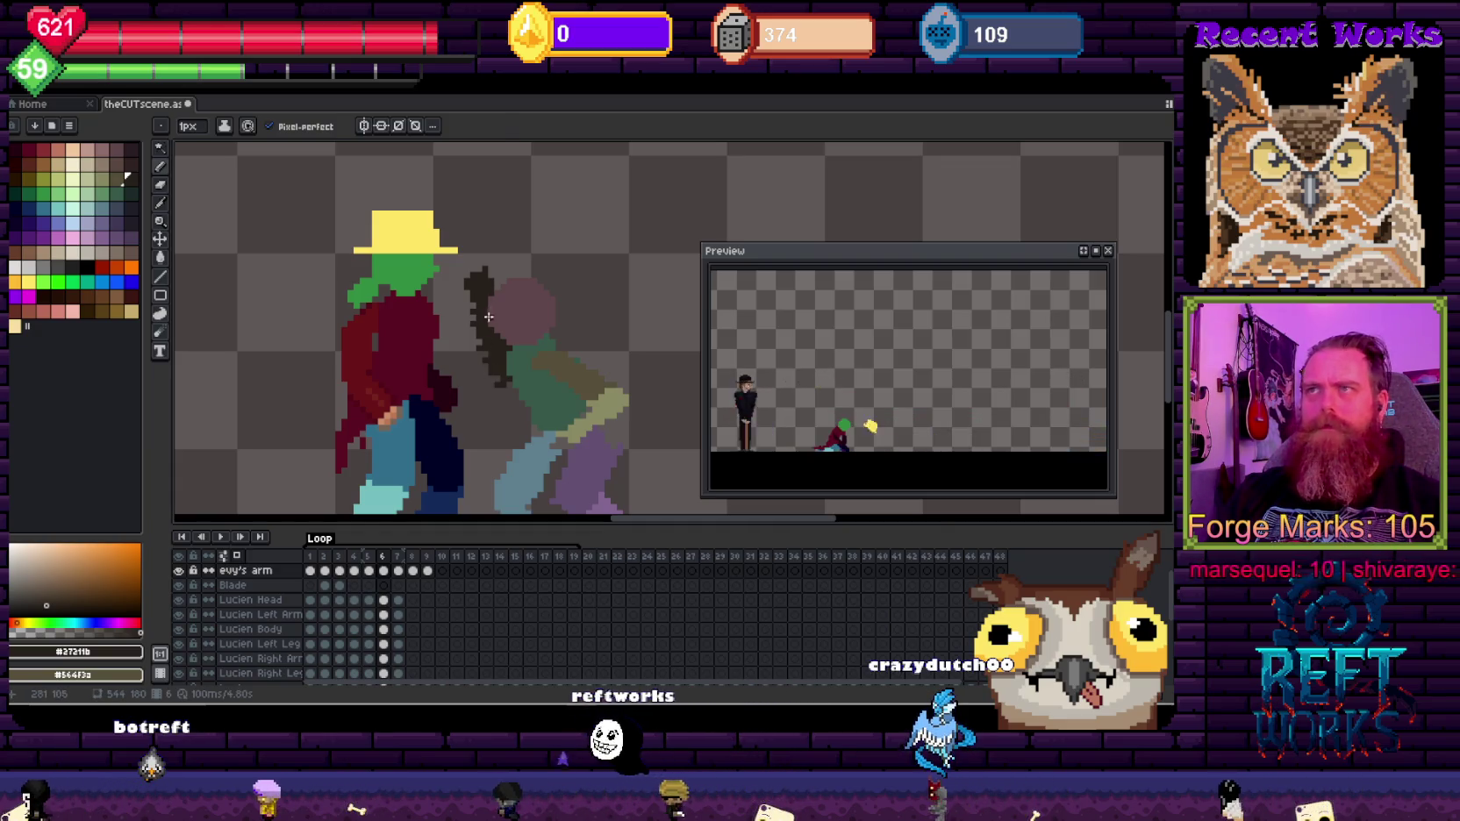
pyautogui.press('e')
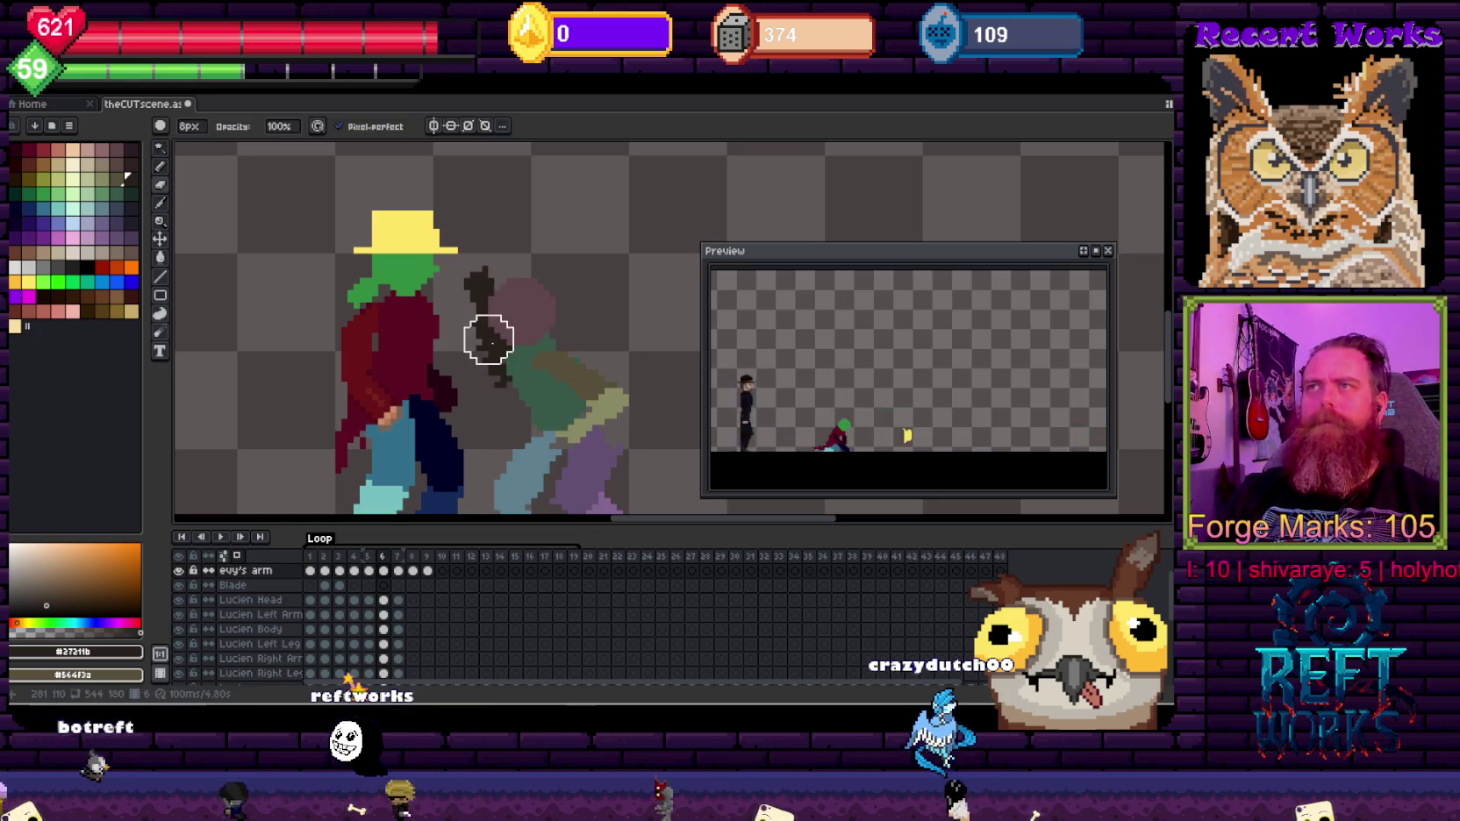
pyautogui.moveTo(466, 352); pyautogui.dragTo(501, 388)
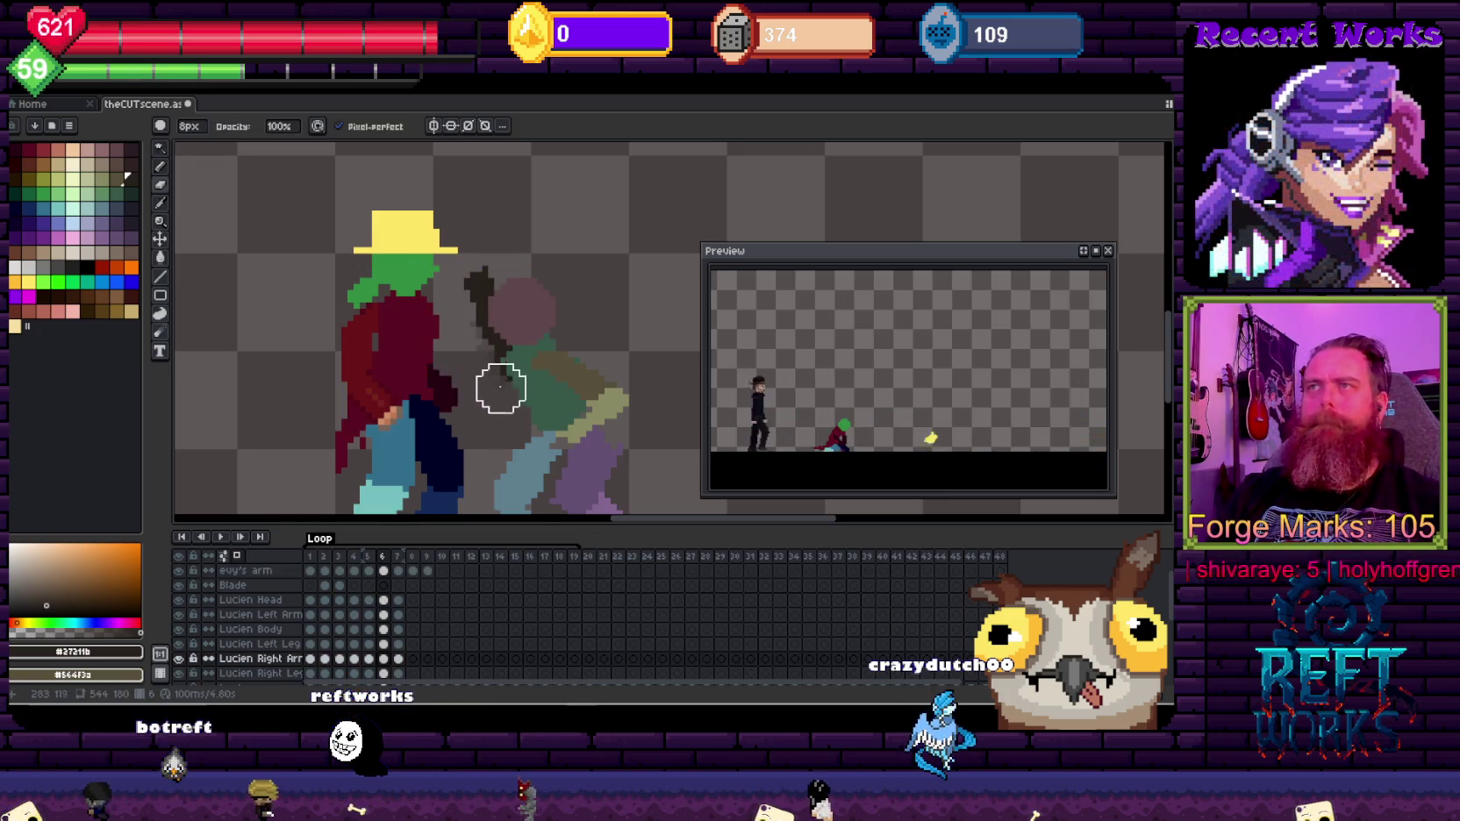
pyautogui.press('b')
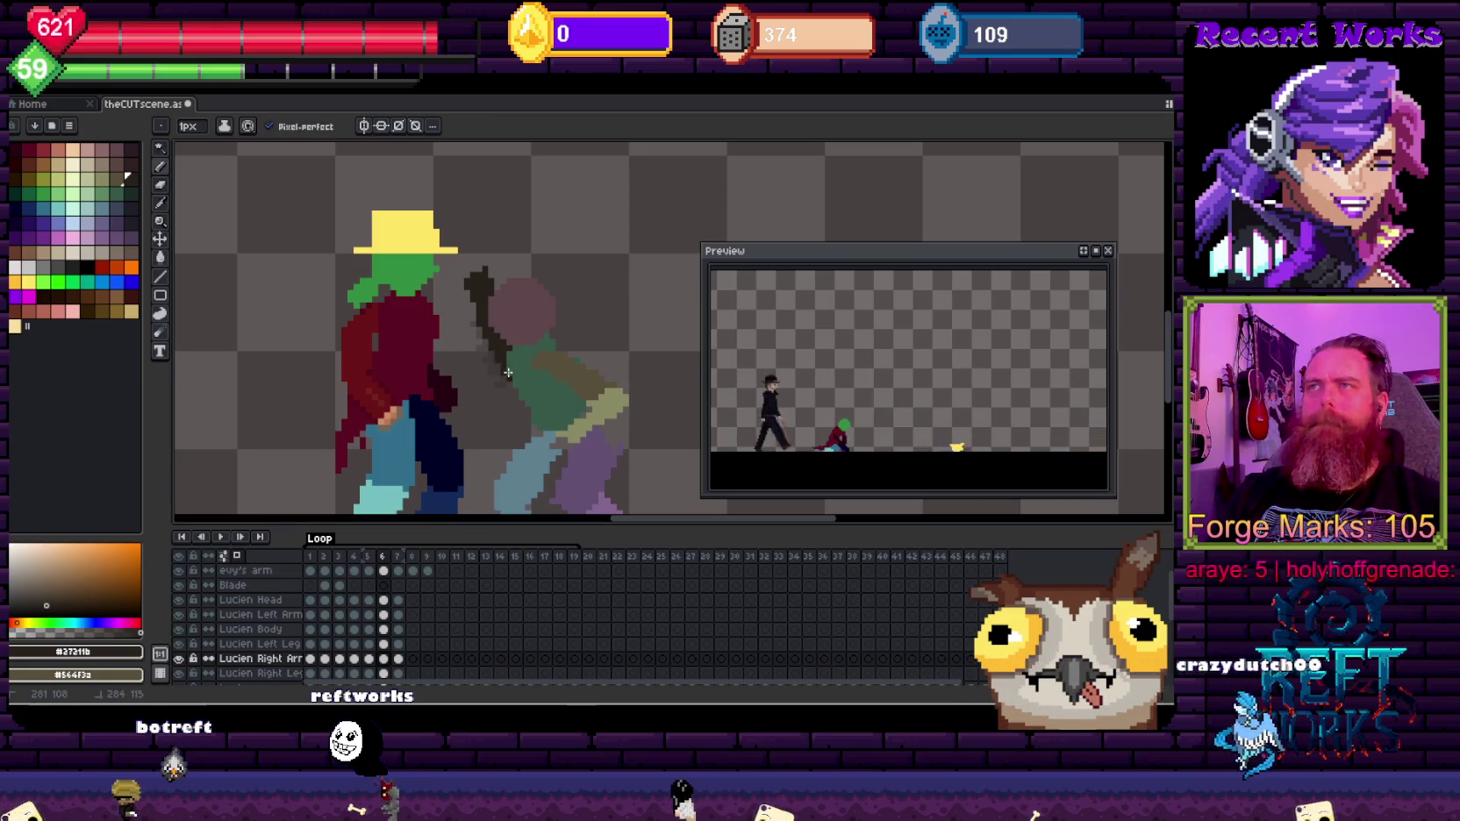
# Step: Recentre the canvas on the figures and select frame 3 on the Blade layer
pyautogui.scroll(-1, 518, 379)
pyautogui.scroll(-2, 544, 395)
pyautogui.scroll(1, 568, 410)
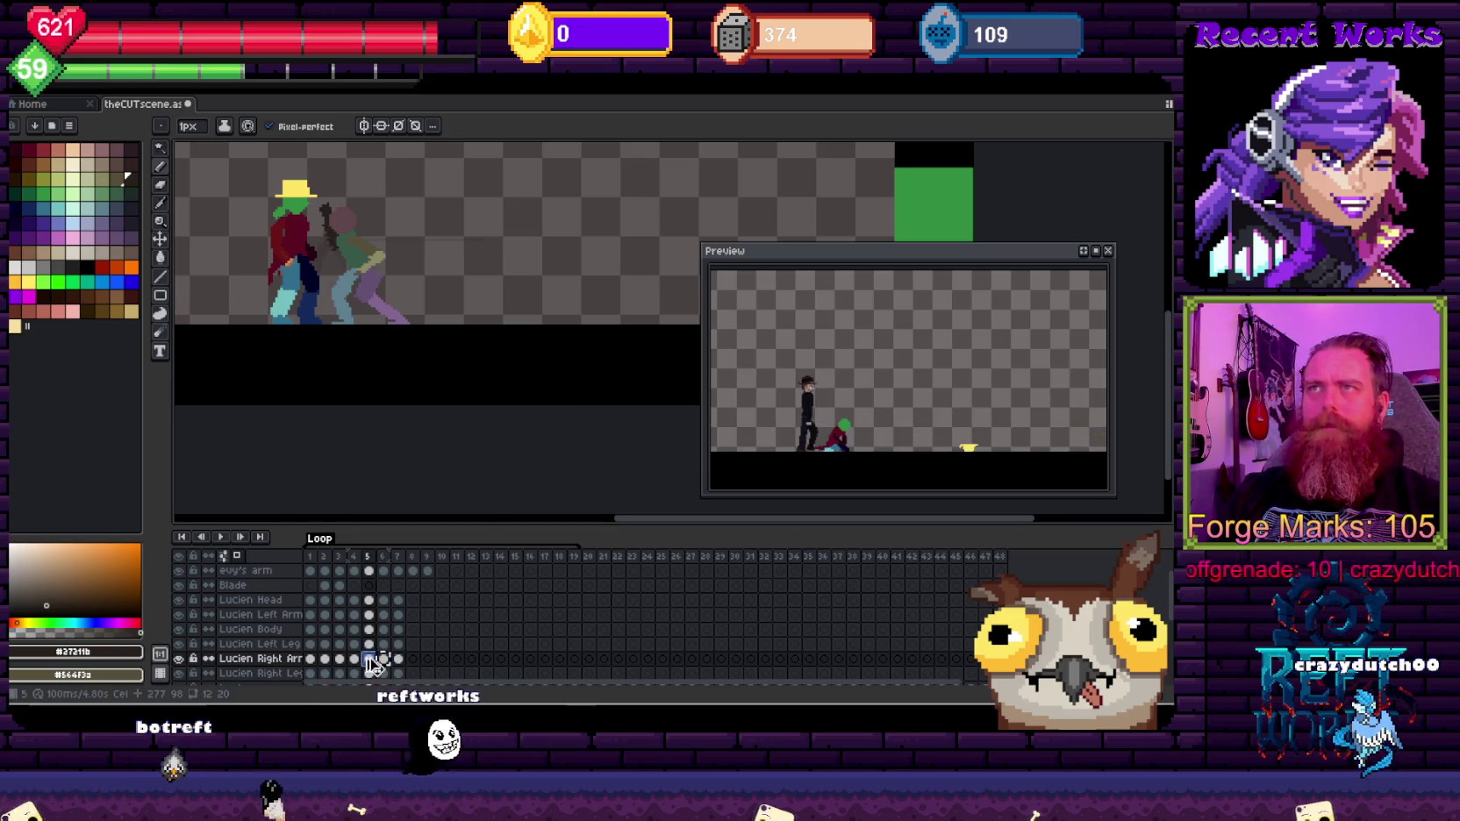
pyautogui.moveTo(292, 362); pyautogui.dragTo(415, 476)
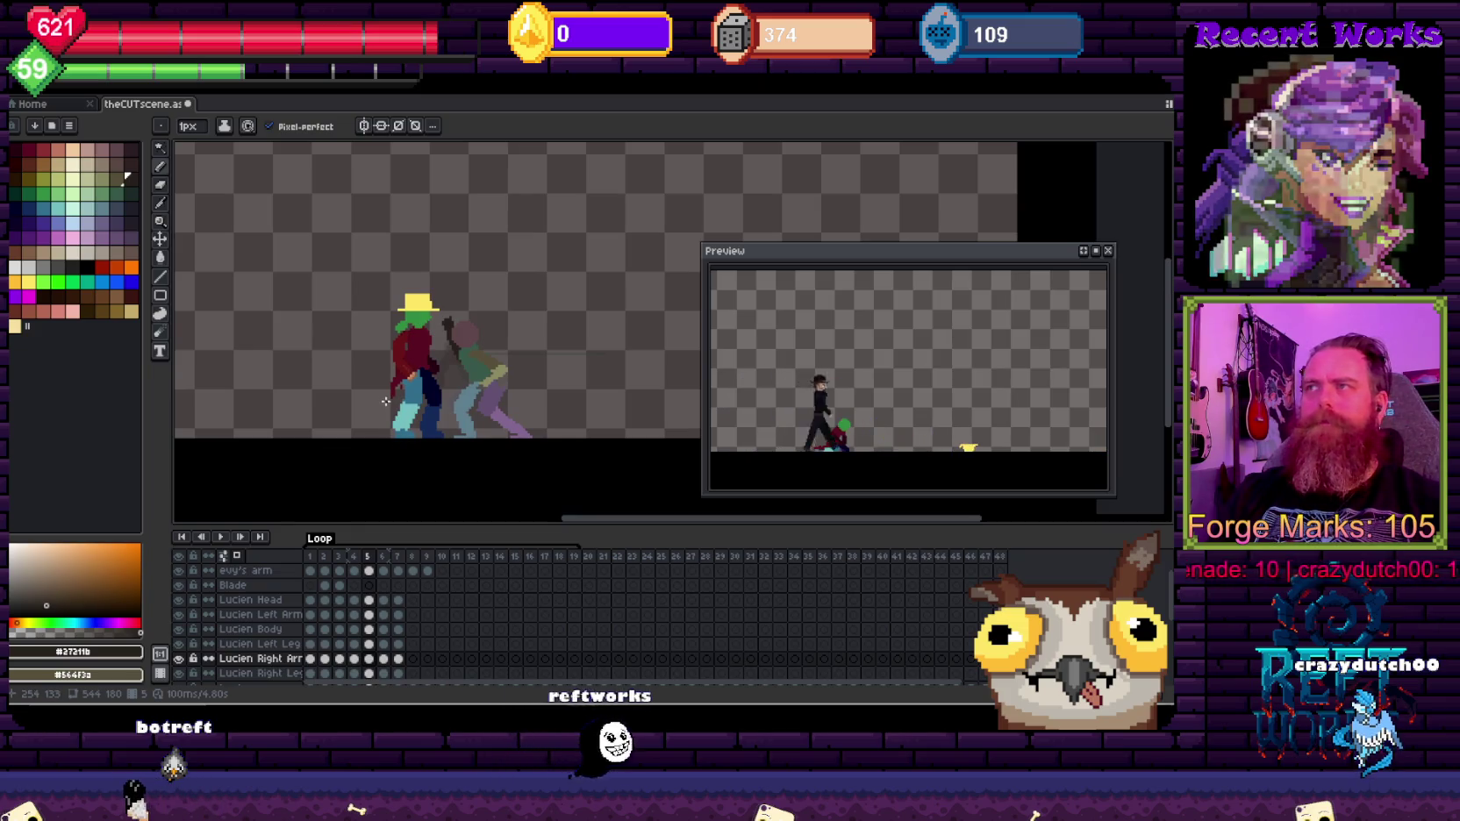
pyautogui.moveTo(562, 365); pyautogui.dragTo(561, 412)
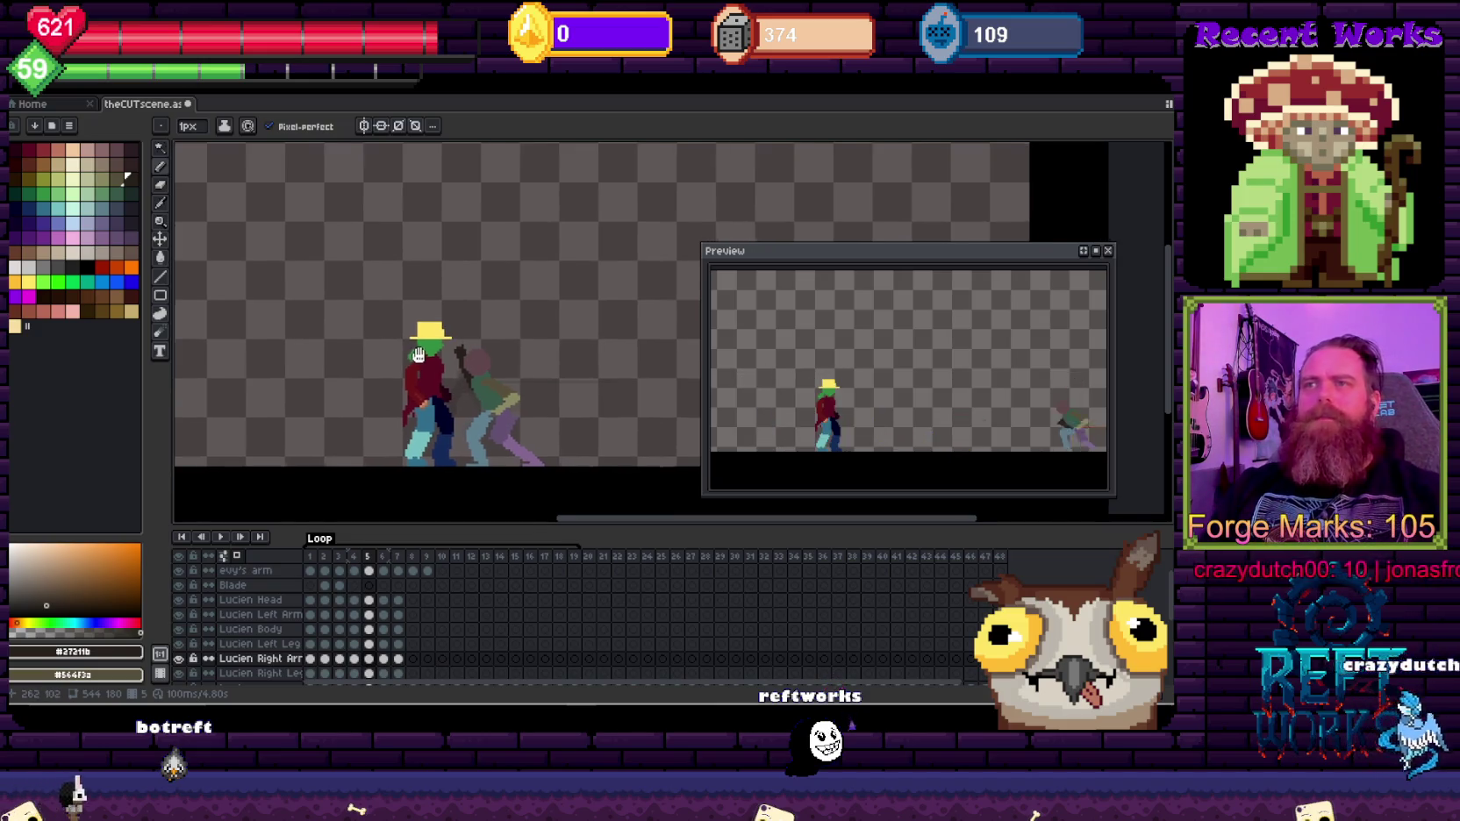
pyautogui.moveTo(409, 450); pyautogui.dragTo(430, 441)
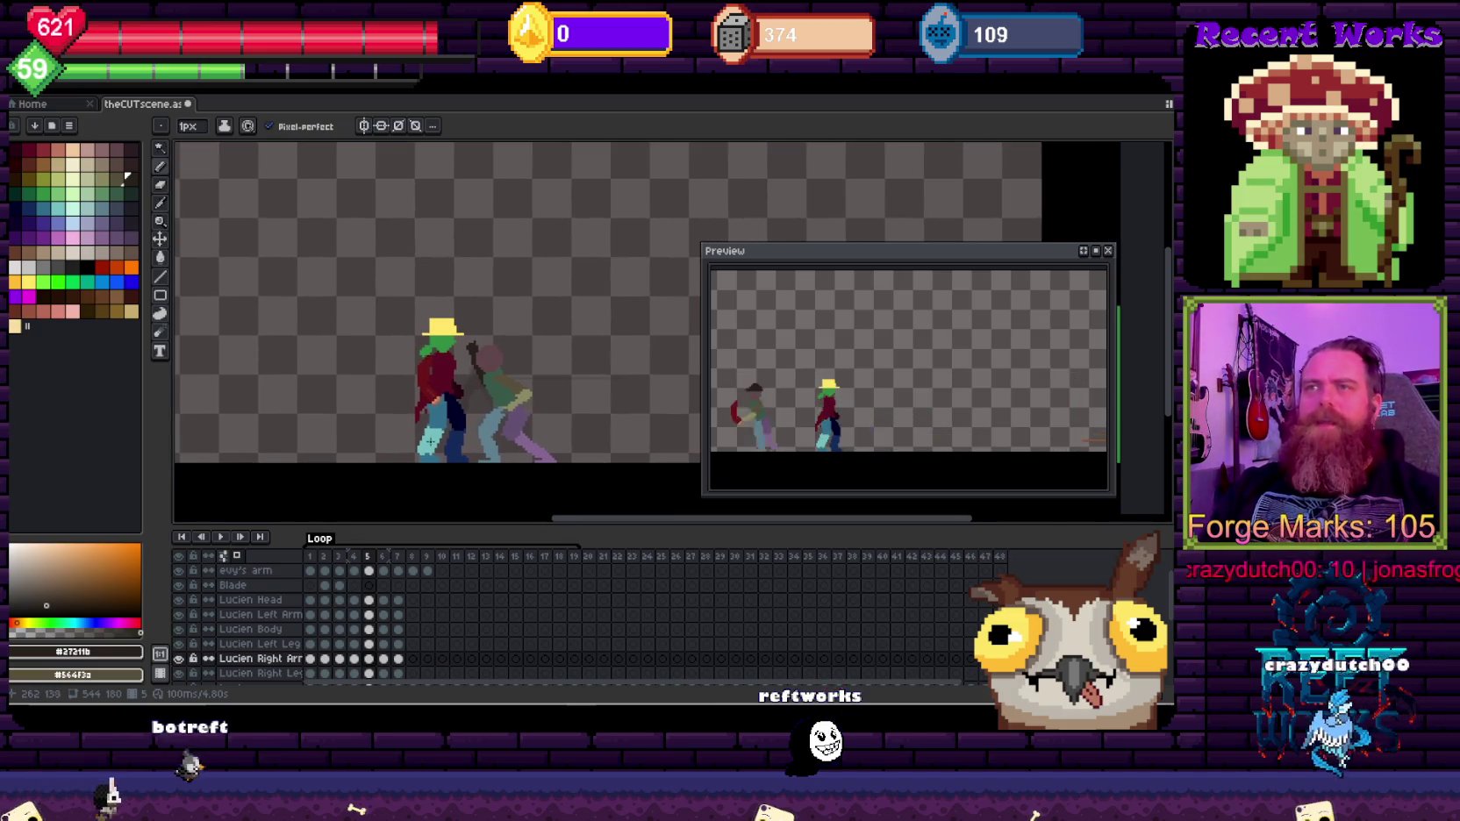
pyautogui.click(340, 585)
# Step: Draw the white blade line with an upward curved tip in frame 4
pyautogui.scroll(1, 505, 426)
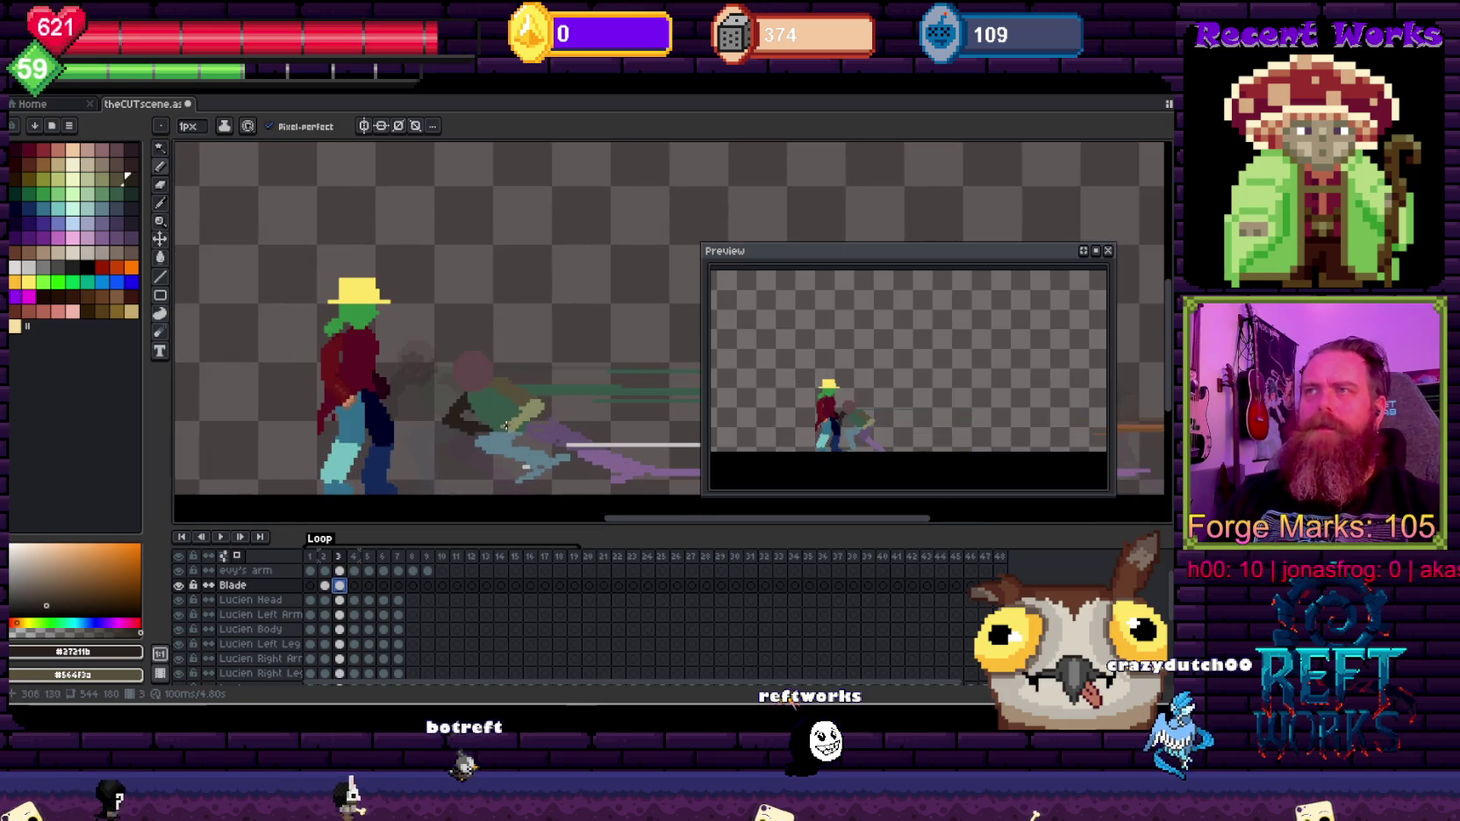
pyautogui.moveTo(306, 343); pyautogui.dragTo(464, 365)
pyautogui.press('Right')
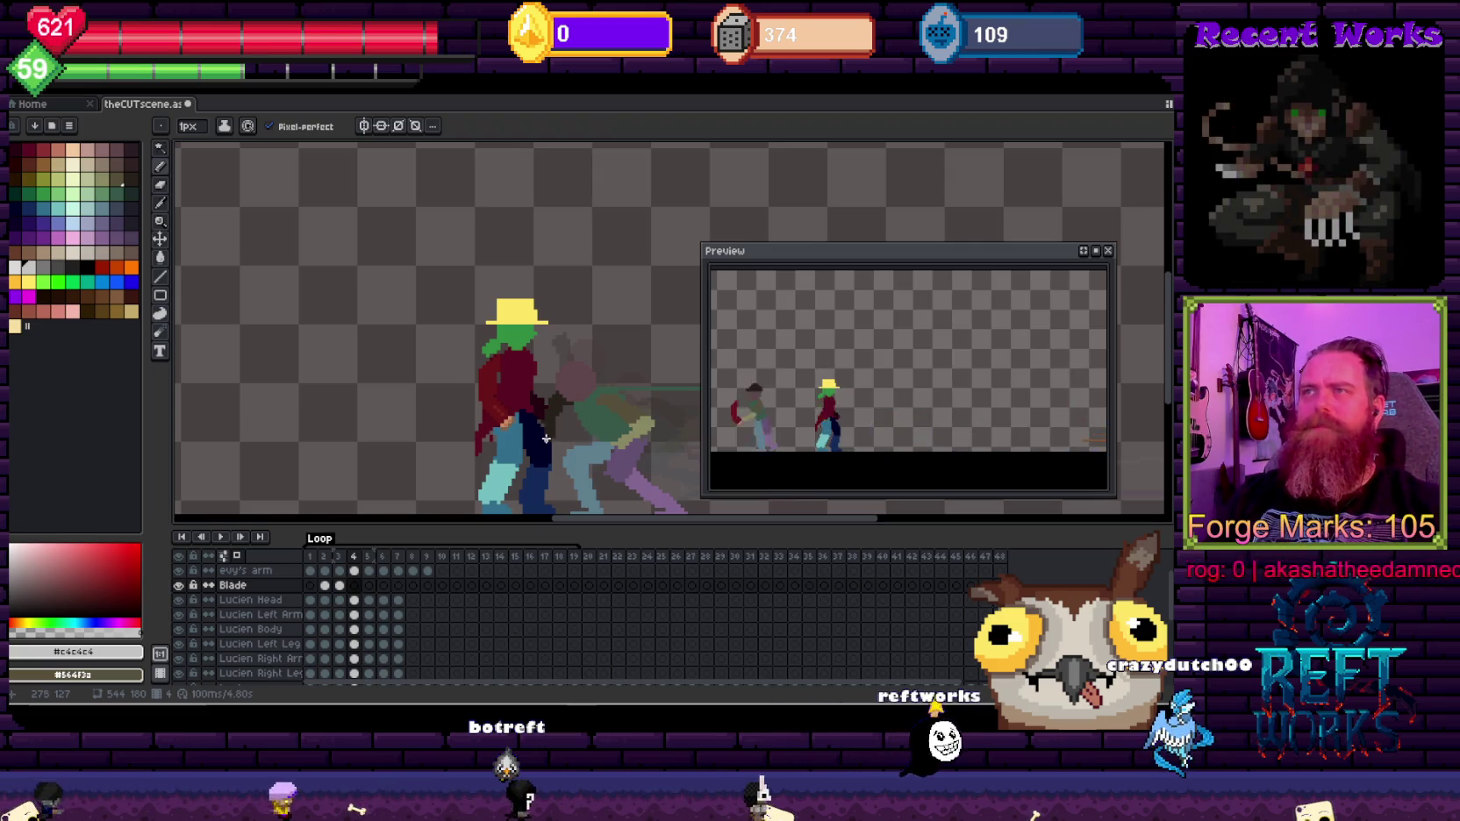
pyautogui.moveTo(545, 436); pyautogui.dragTo(650, 476)
pyautogui.moveTo(708, 432)
pyautogui.mouseDown()
pyautogui.moveTo(553, 406)
pyautogui.moveTo(473, 467)
pyautogui.mouseUp()
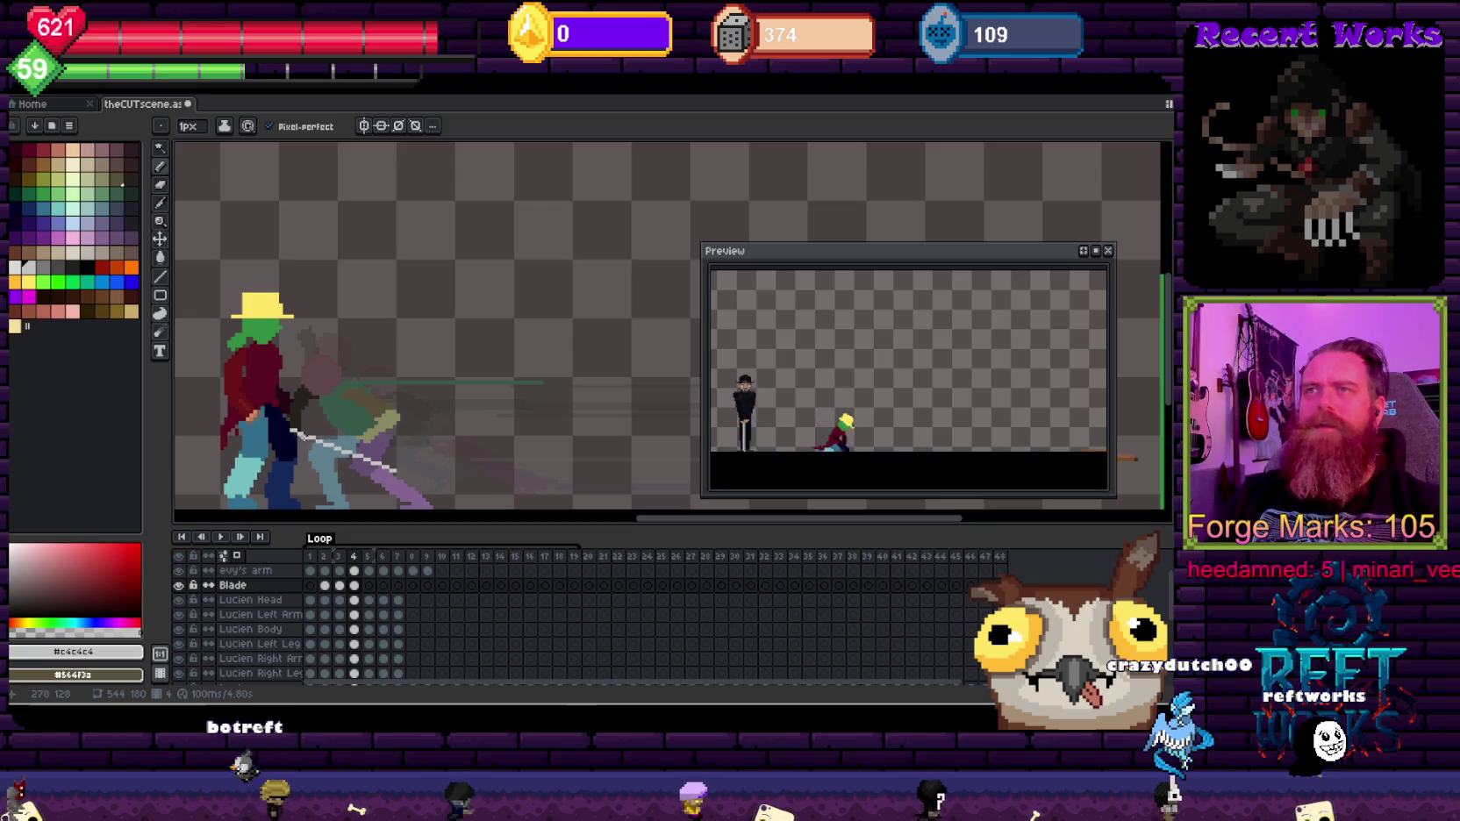
pyautogui.press('Left')
pyautogui.press('Right')
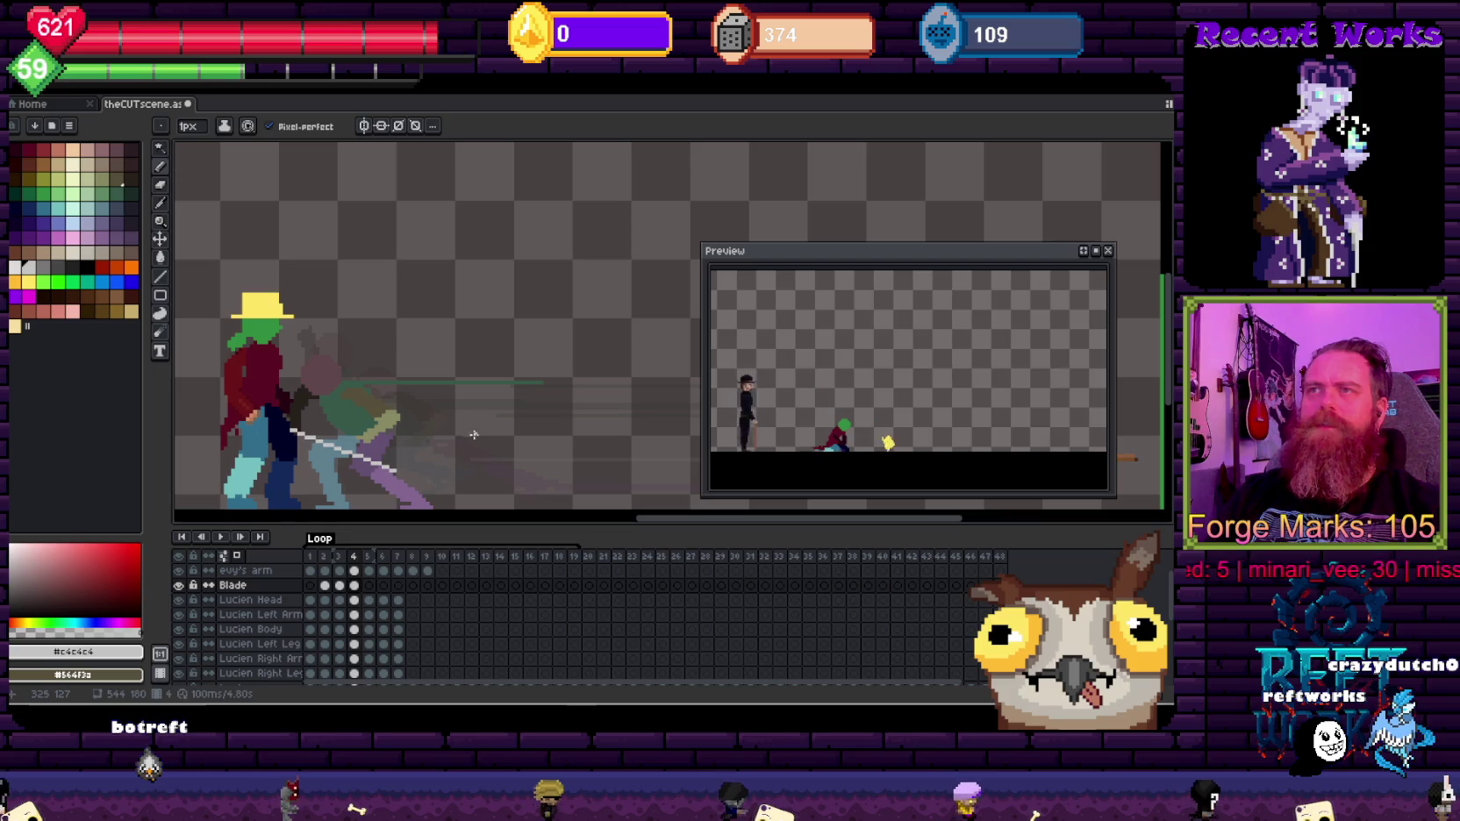
pyautogui.moveTo(395, 470); pyautogui.dragTo(481, 441)
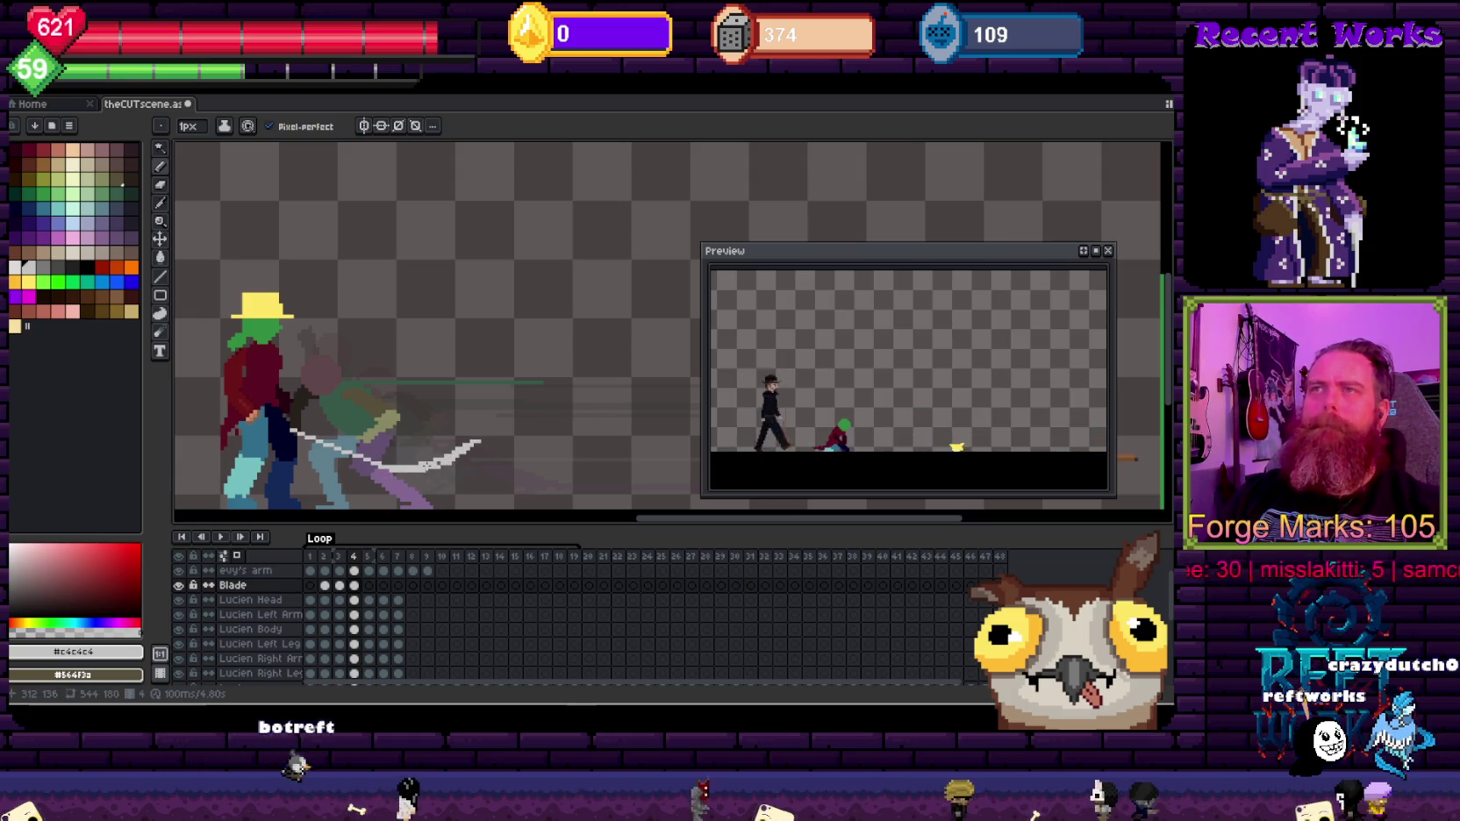
pyautogui.moveTo(468, 415); pyautogui.dragTo(586, 443)
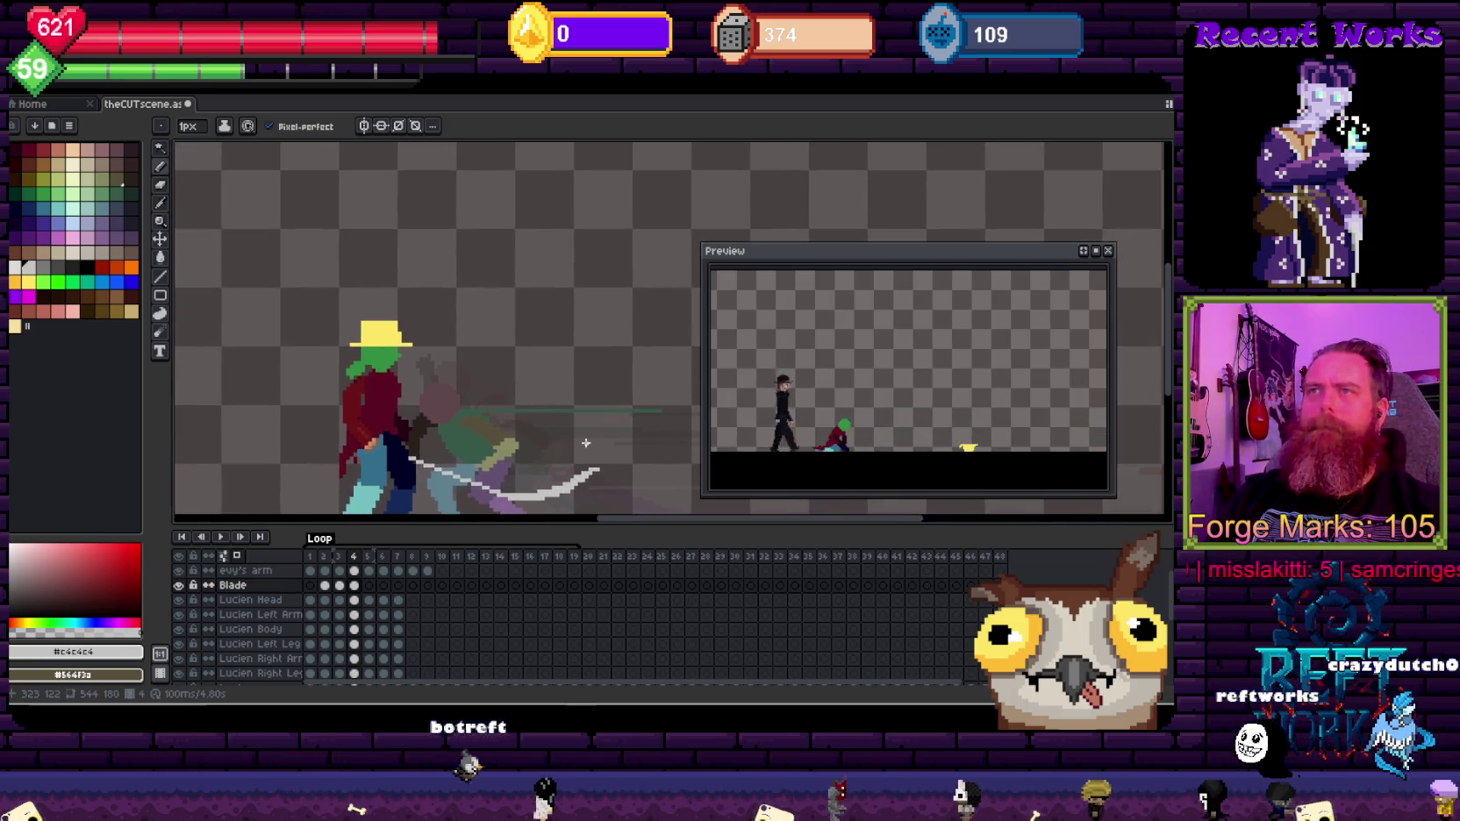
# Step: Draw a long curved blade arc in frame 6, discarding a test line in frame 5
pyautogui.press('Right')
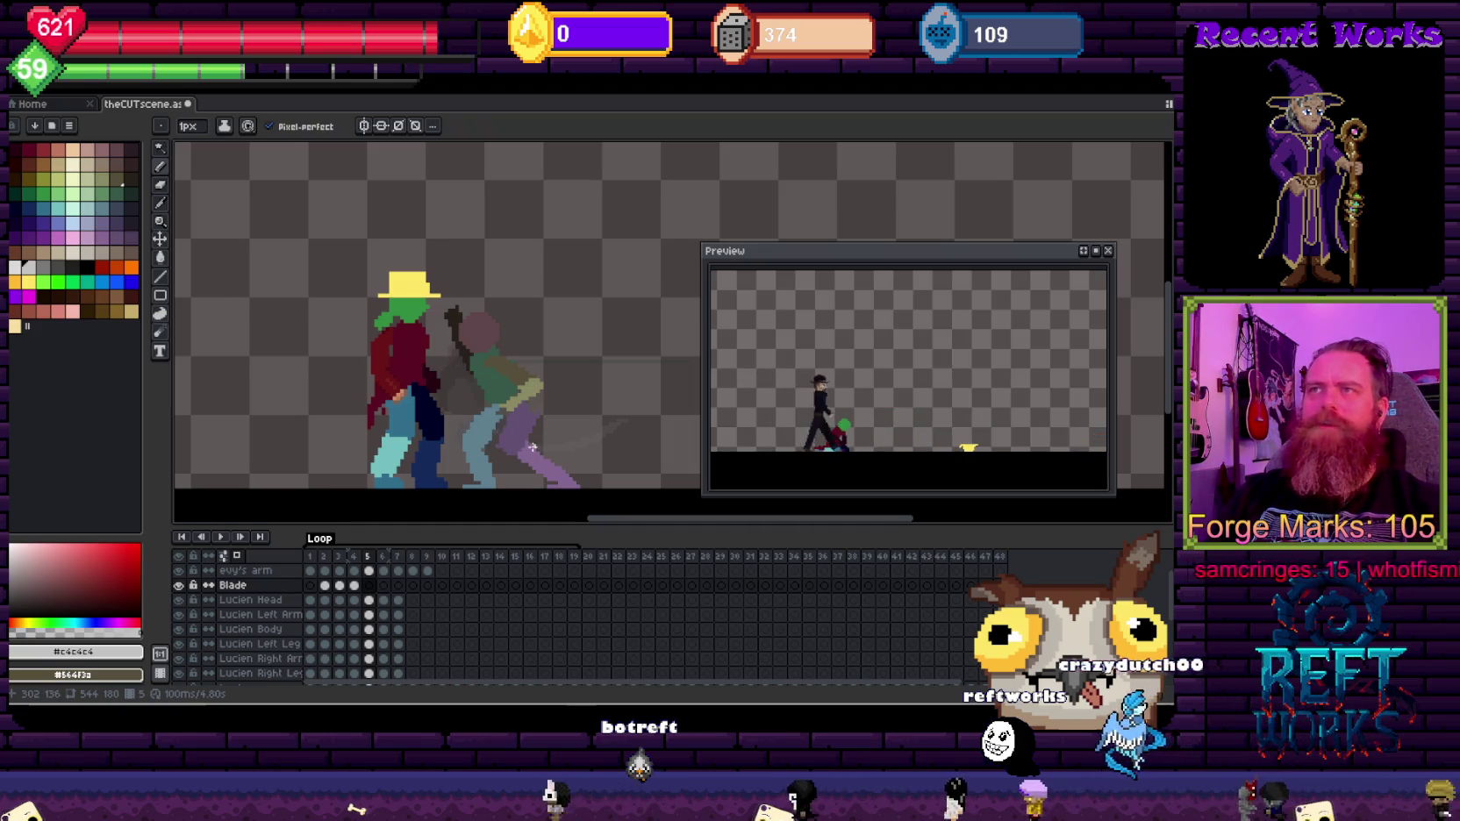
pyautogui.moveTo(462, 403)
pyautogui.mouseDown()
pyautogui.moveTo(532, 446)
pyautogui.moveTo(453, 254)
pyautogui.mouseUp()
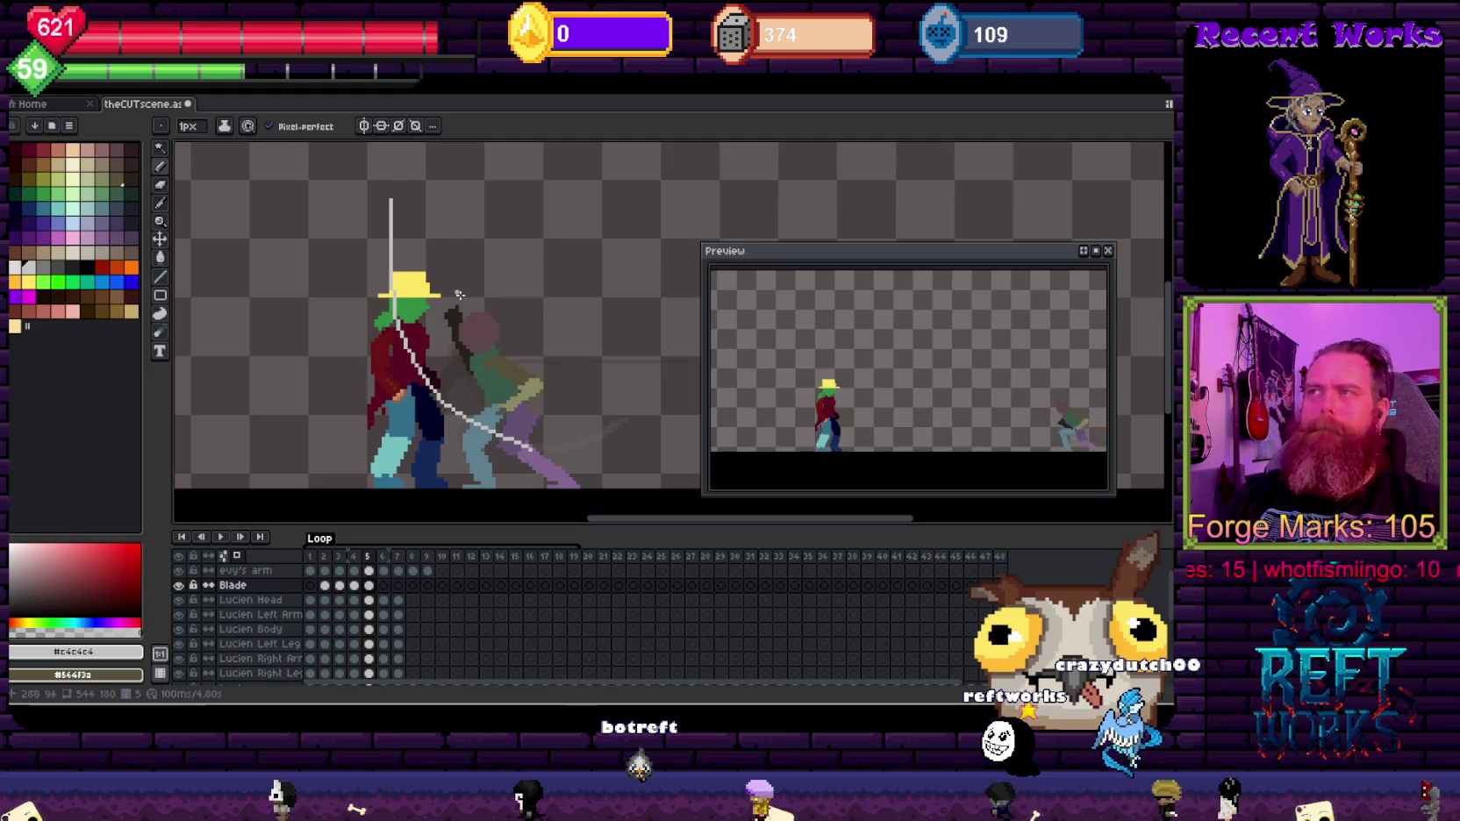
pyautogui.scroll(1, 473, 351)
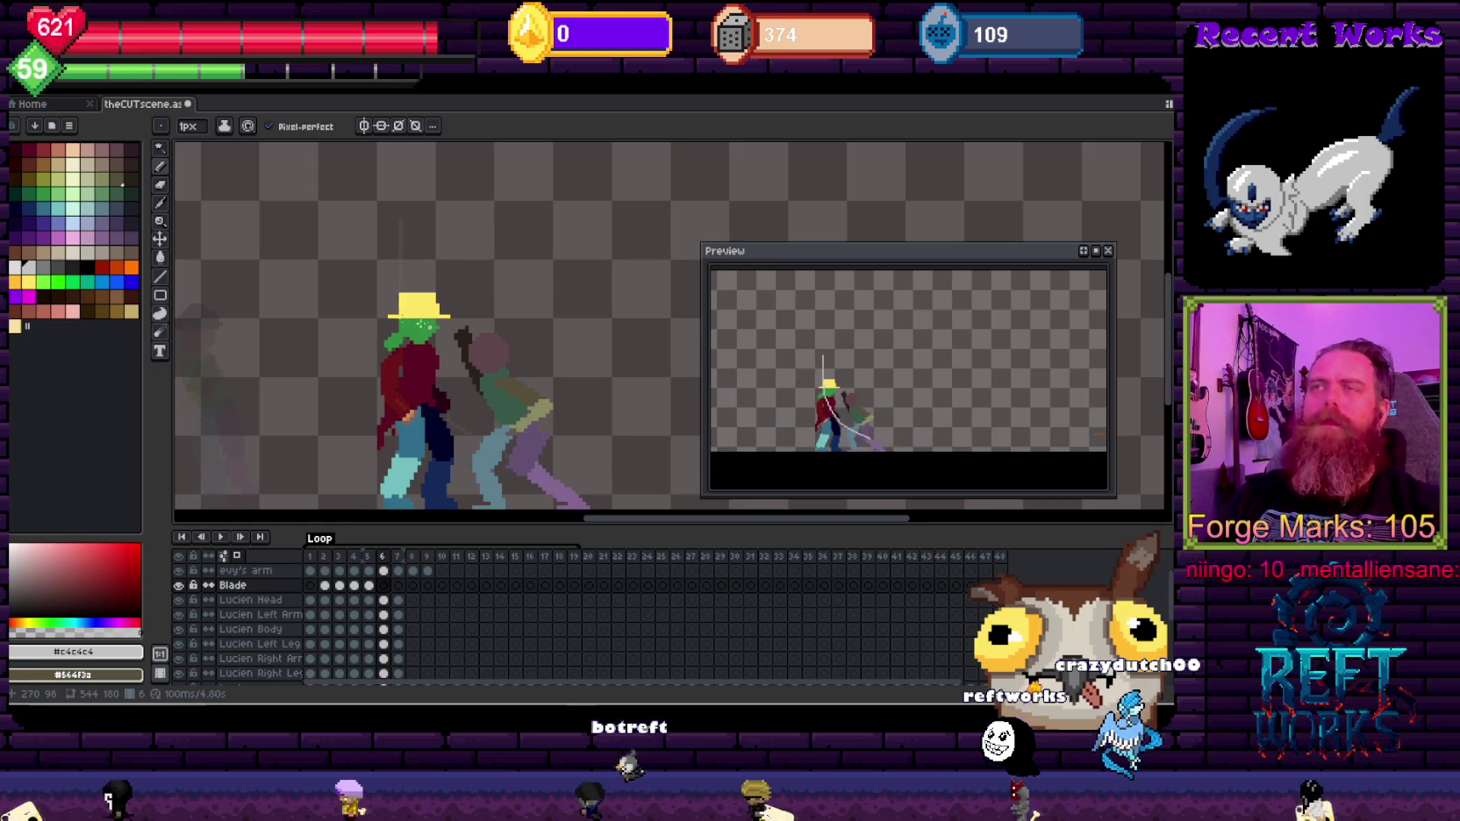
pyautogui.press('Right')
pyautogui.moveTo(428, 327); pyautogui.dragTo(463, 302)
pyautogui.moveTo(412, 198); pyautogui.dragTo(464, 458)
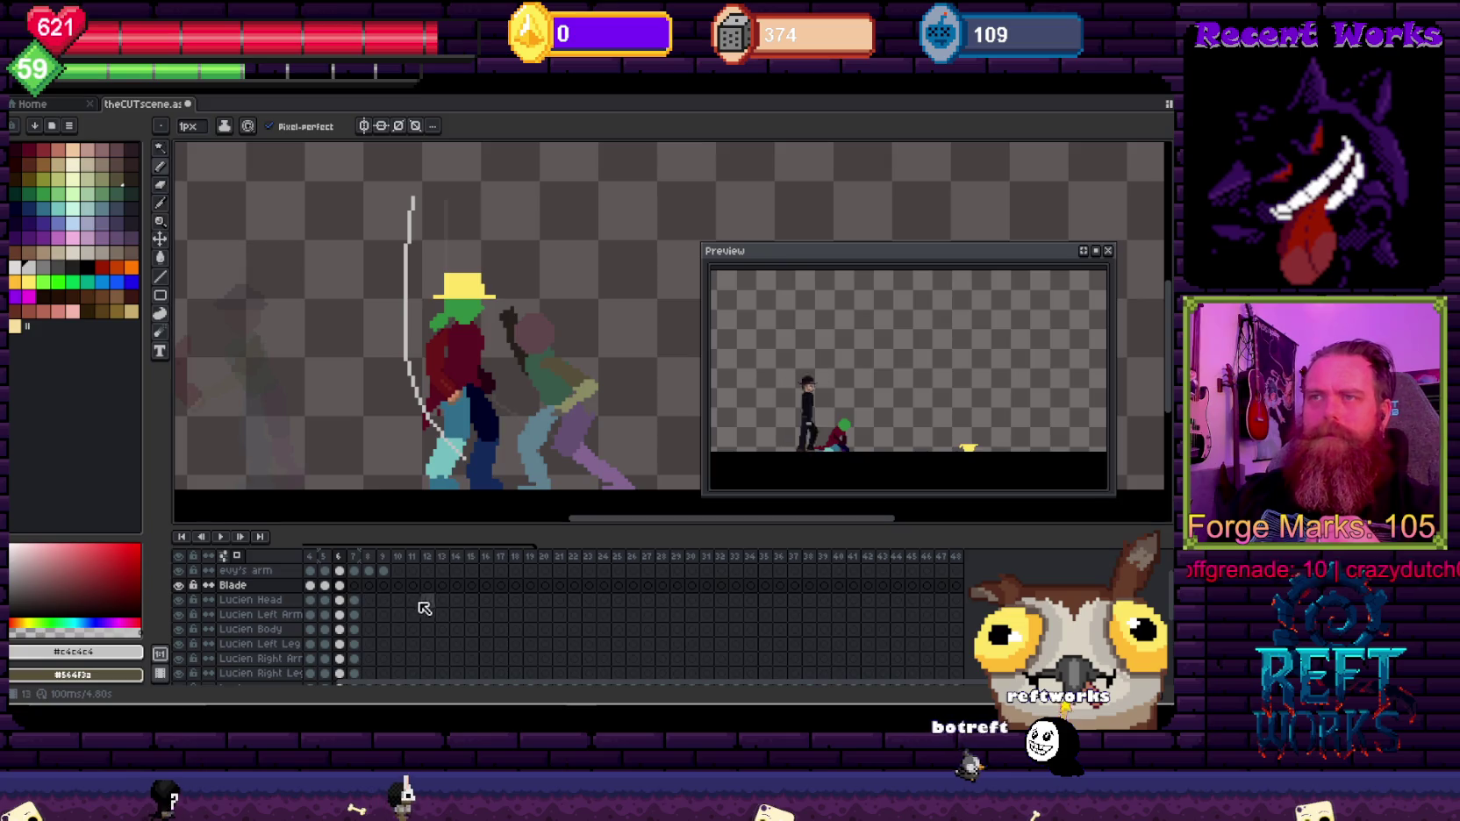
# Step: Delete frame 6 from the Blade animation so the later frames shift up
pyautogui.click(354, 585)
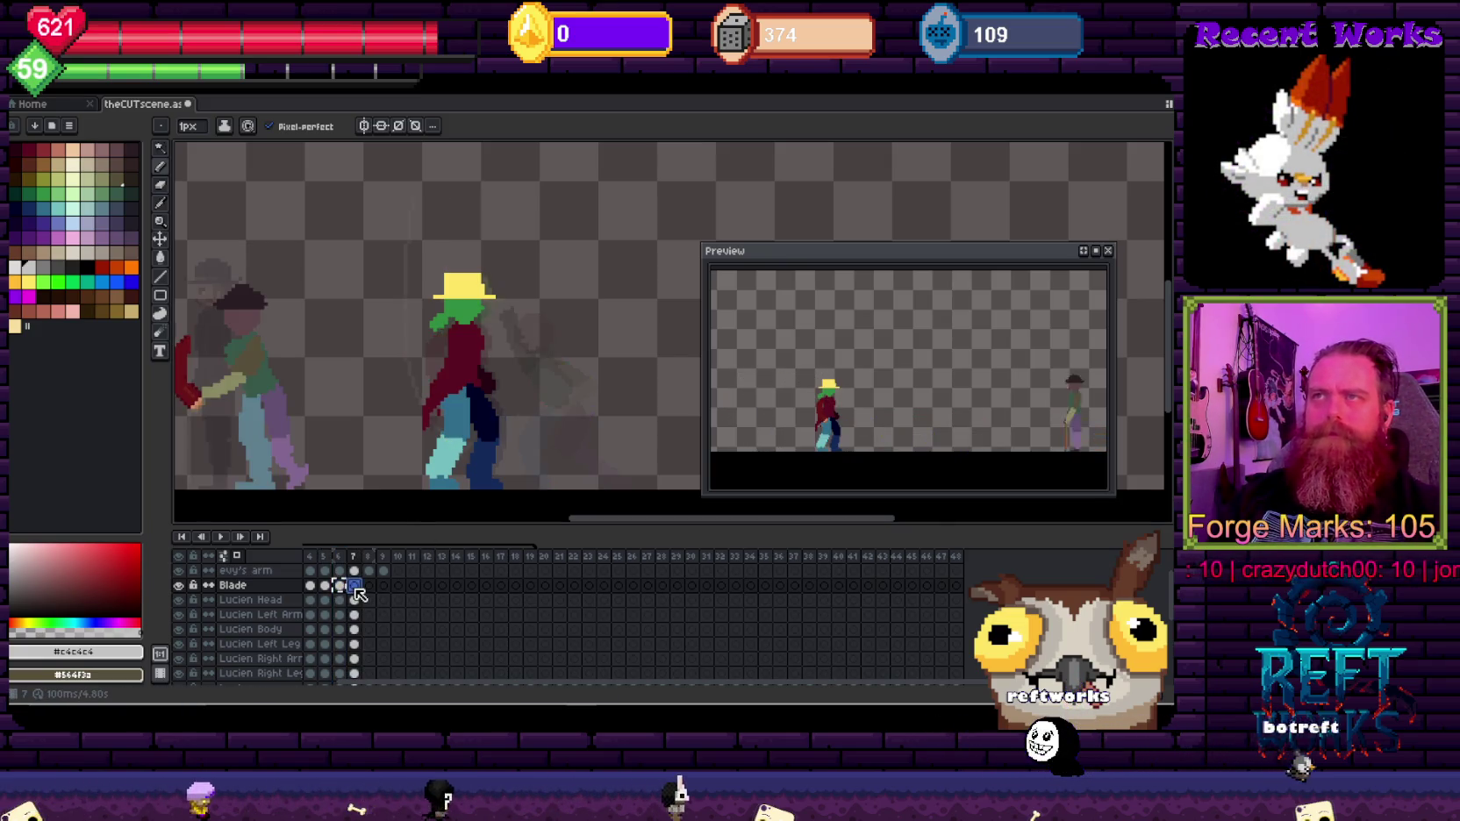
pyautogui.click(340, 585)
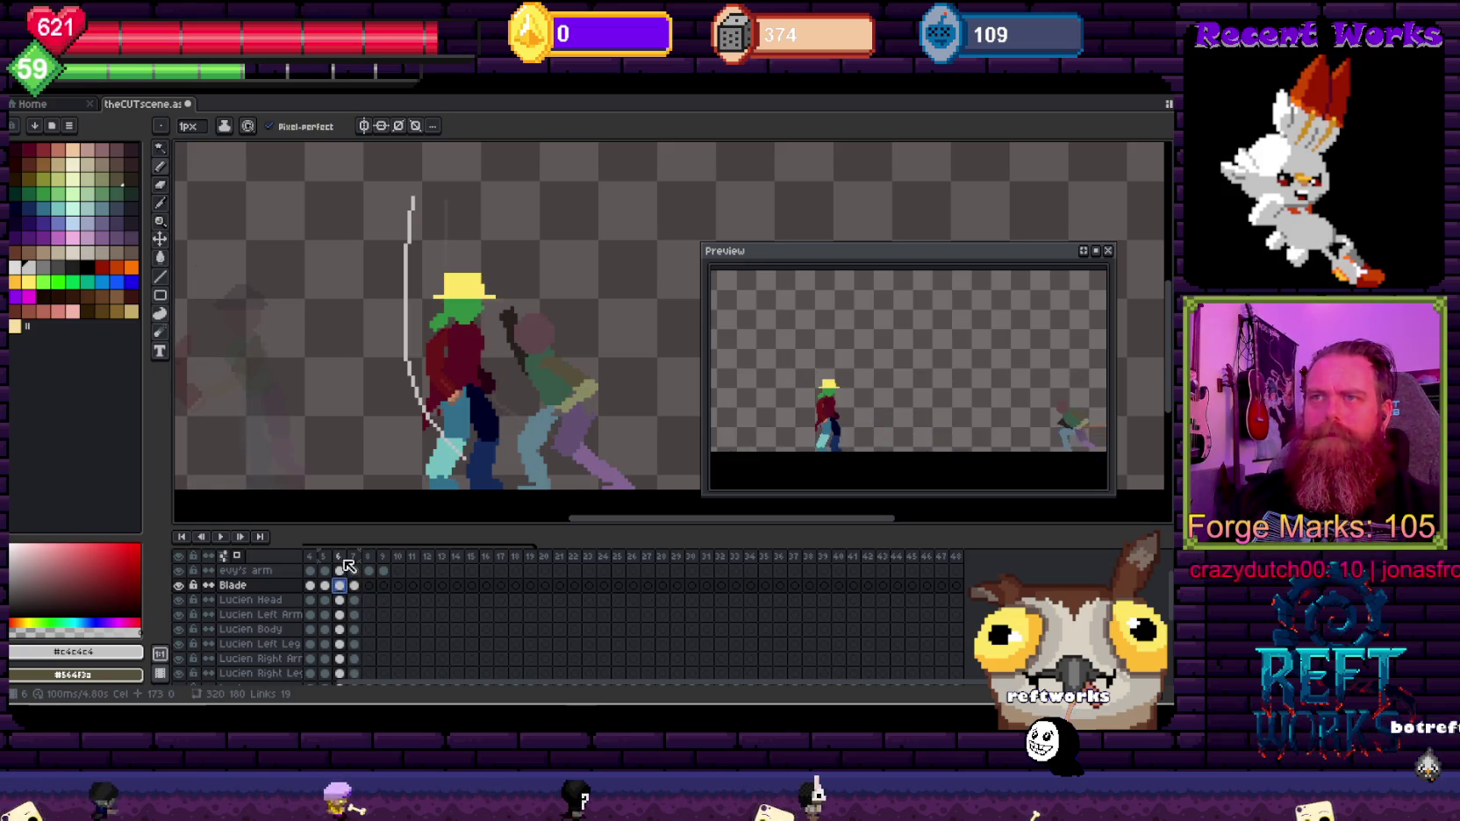
pyautogui.hotkey('alt', 'c')
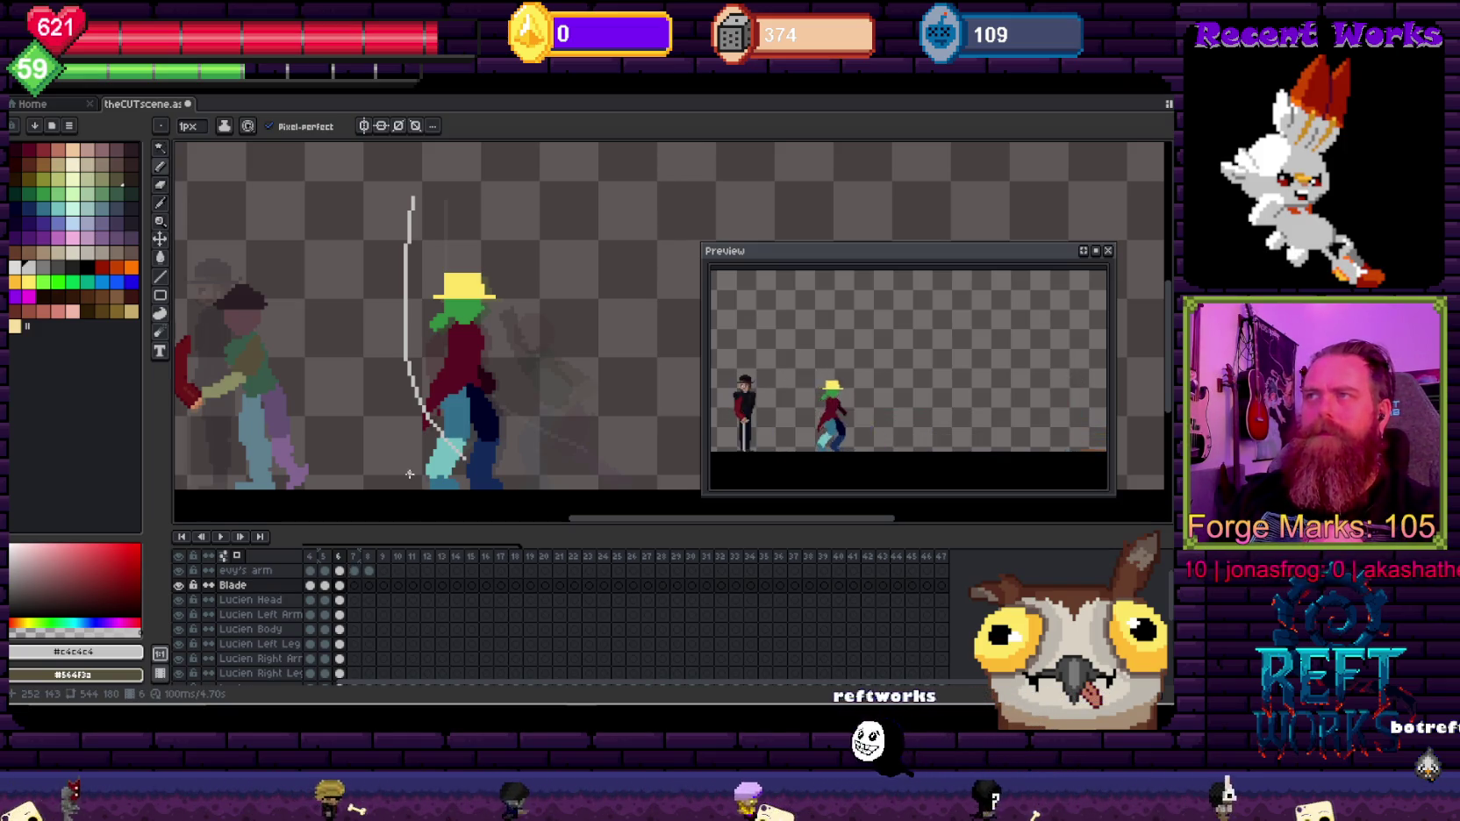
# Step: Move the blade arc about 30 pixels right, then return to frame 5
pyautogui.scroll(-3, 465, 413)
pyautogui.scroll(2, 523, 352)
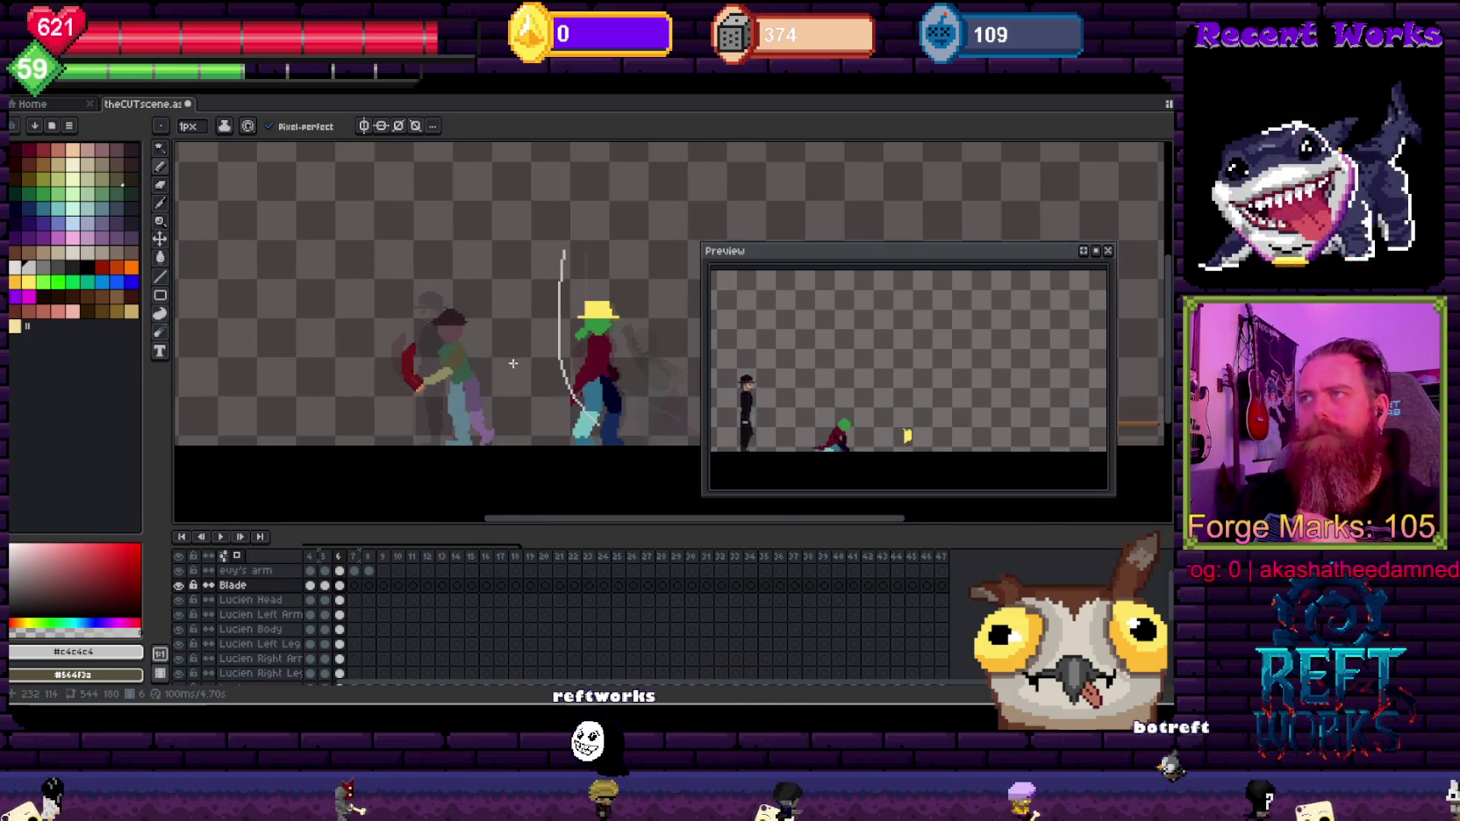
pyautogui.scroll(1, 600, 314)
pyautogui.scroll(1, 496, 337)
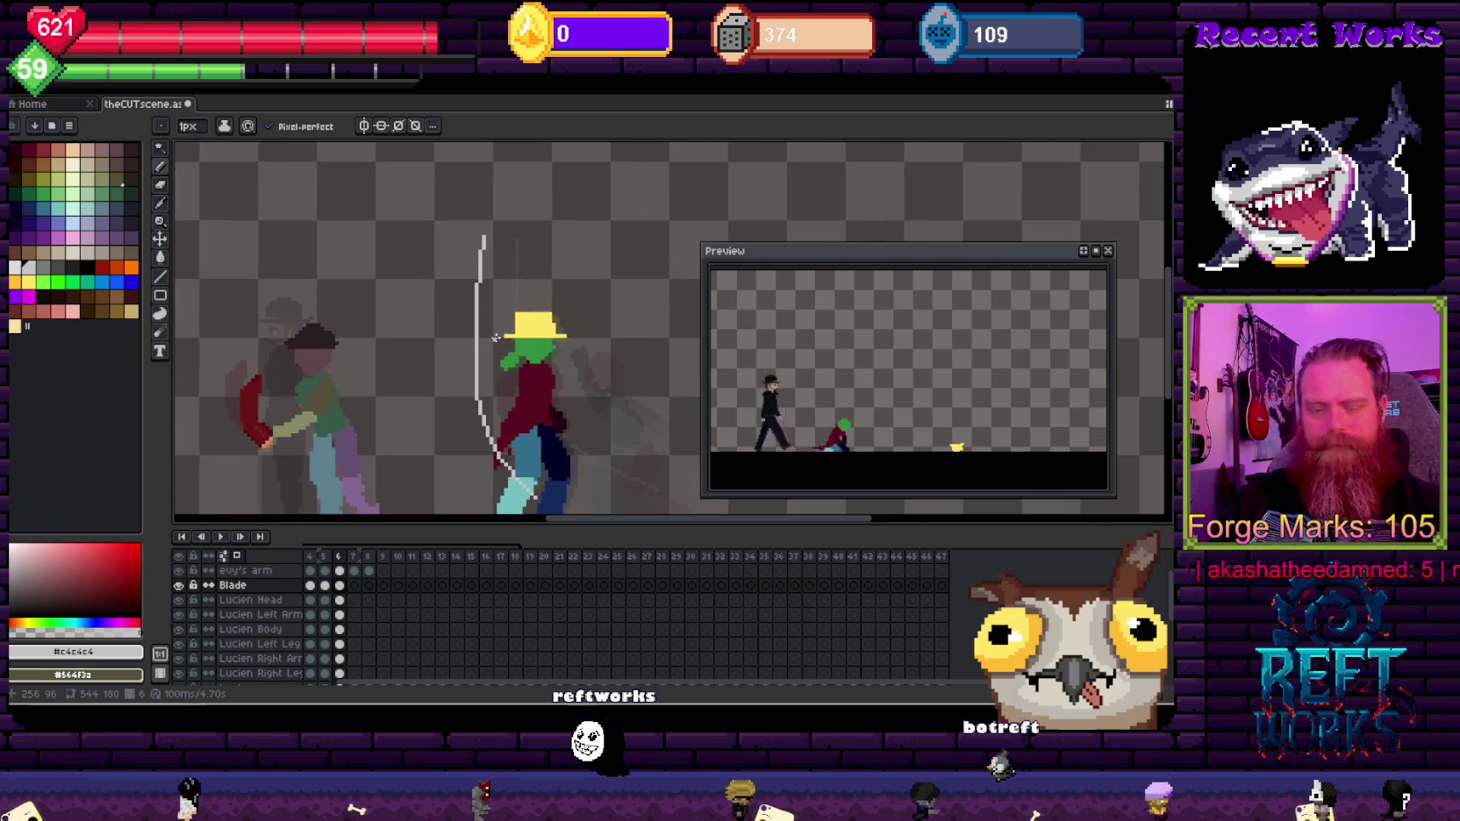
pyautogui.press('v')
pyautogui.moveTo(484, 330)
pyautogui.mouseDown()
pyautogui.moveTo(511, 328)
pyautogui.moveTo(468, 312)
pyautogui.mouseUp()
pyautogui.press('b')
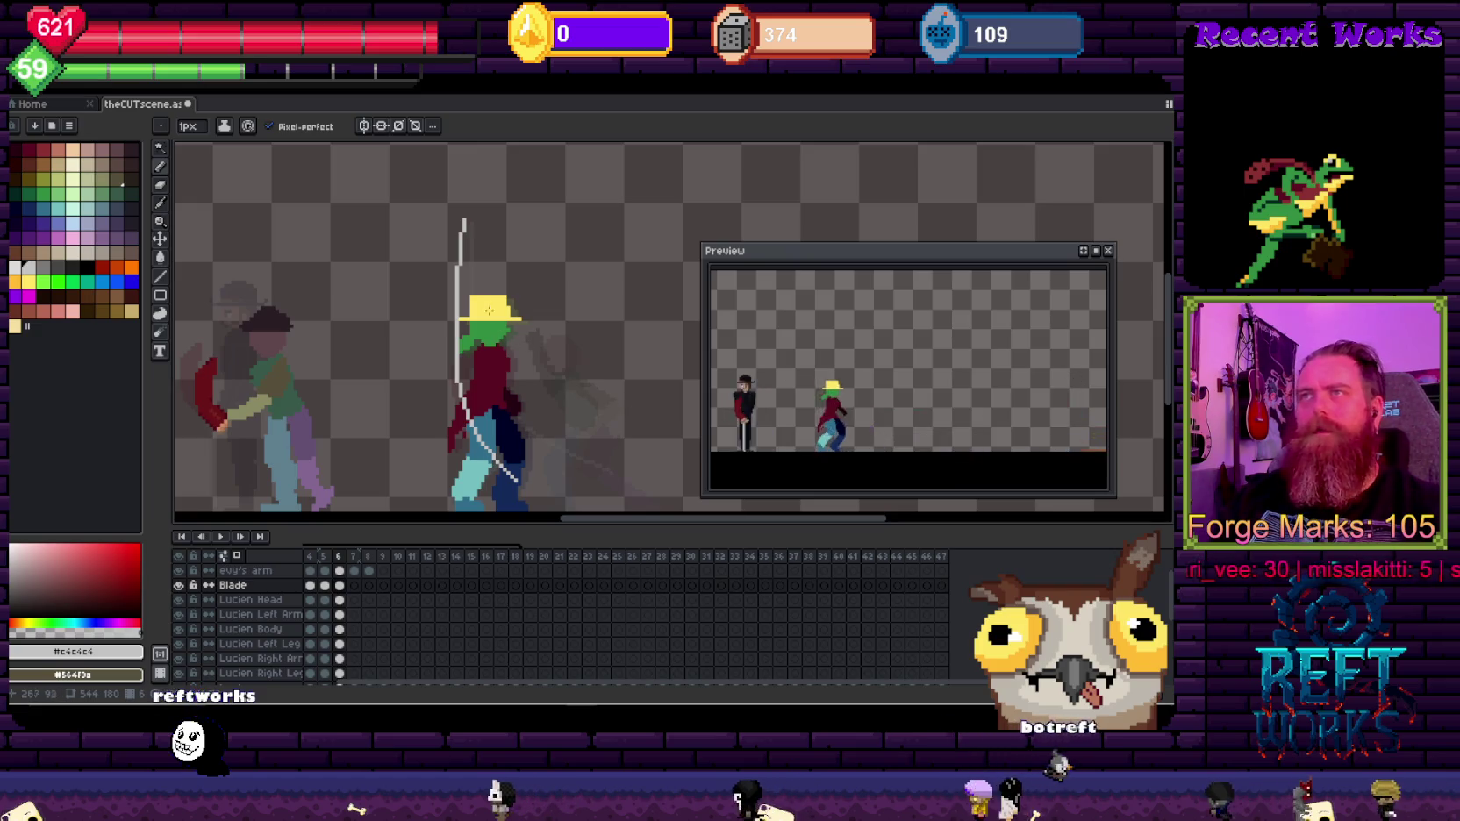
pyautogui.press('Left')
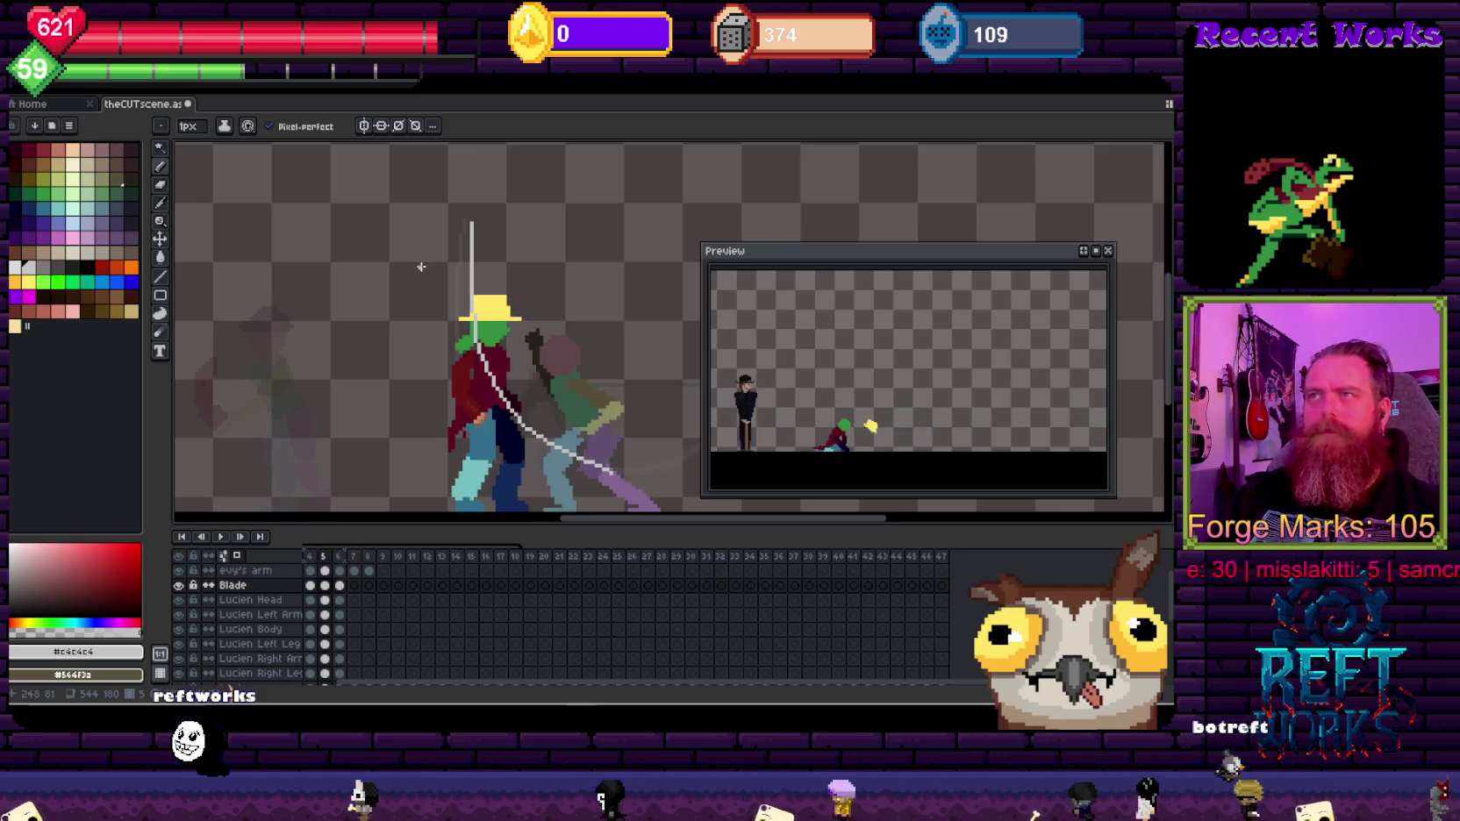
pyautogui.scroll(1, 517, 358)
# Step: Sketch diagonal blade outlines on frame 5, then undo the stray strokes
pyautogui.scroll(1, 517, 358)
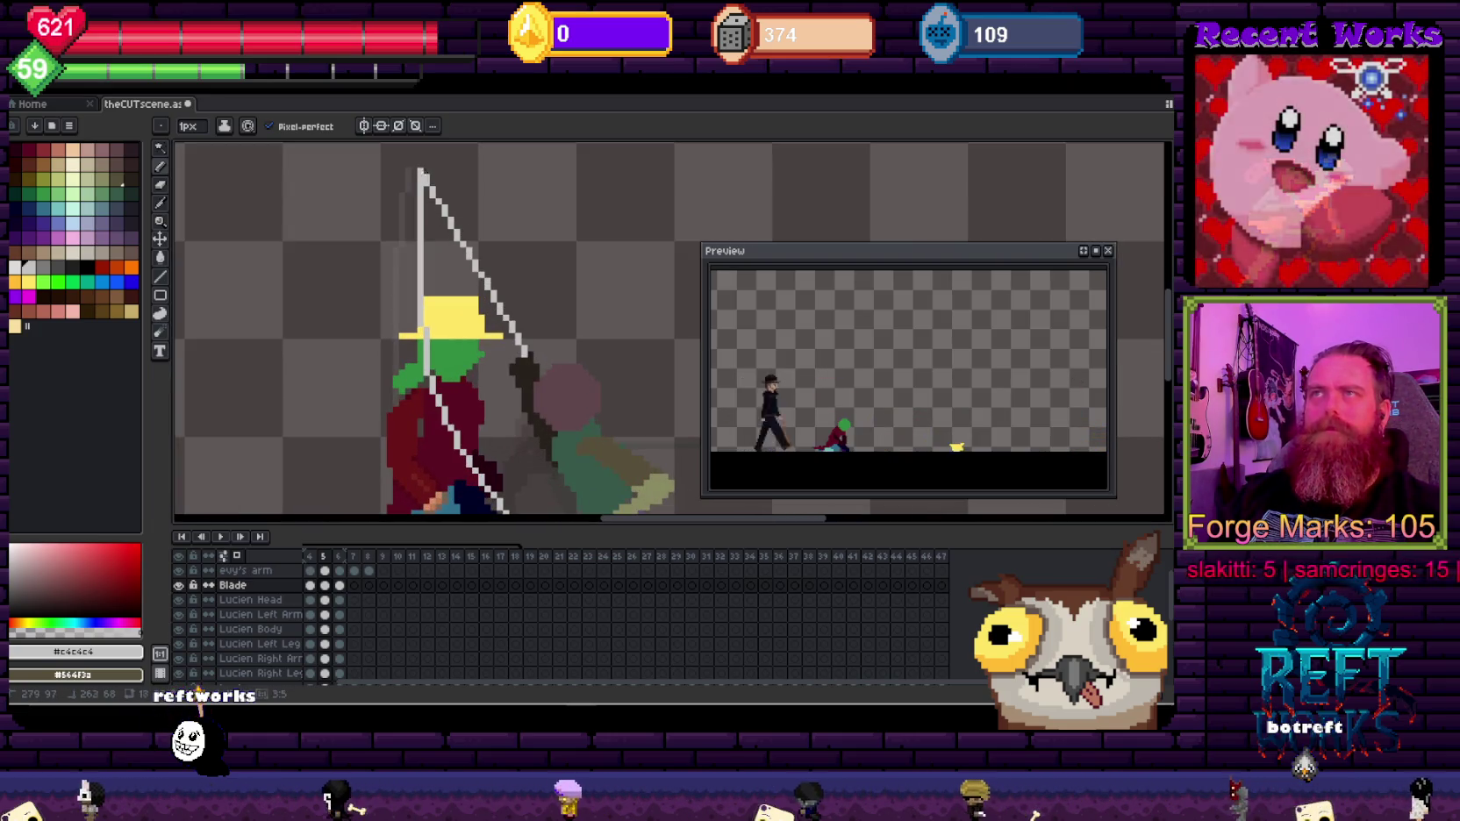
pyautogui.moveTo(523, 351); pyautogui.dragTo(448, 171)
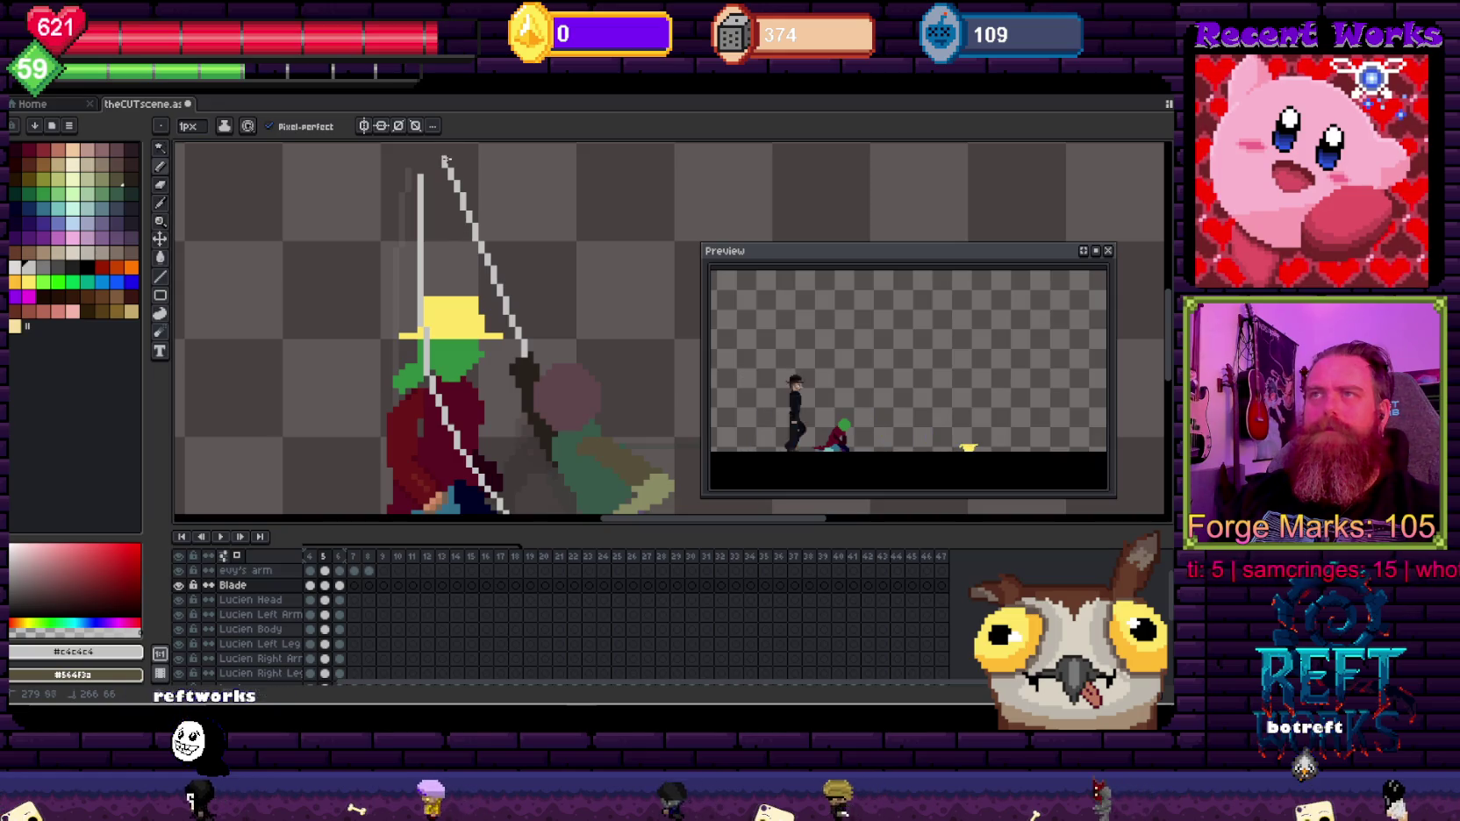
pyautogui.scroll(-2, 434, 228)
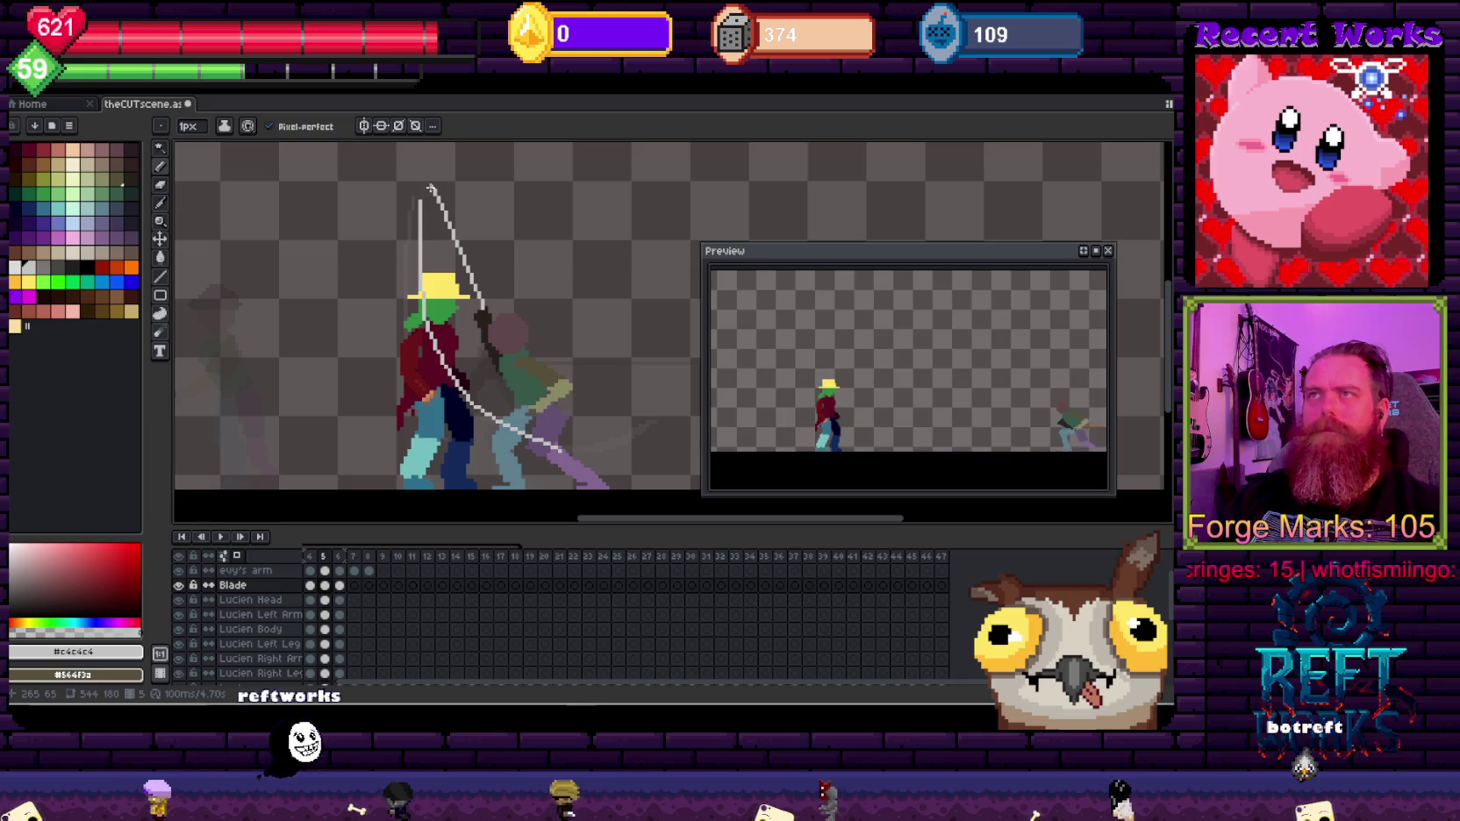
pyautogui.moveTo(426, 191); pyautogui.dragTo(420, 345)
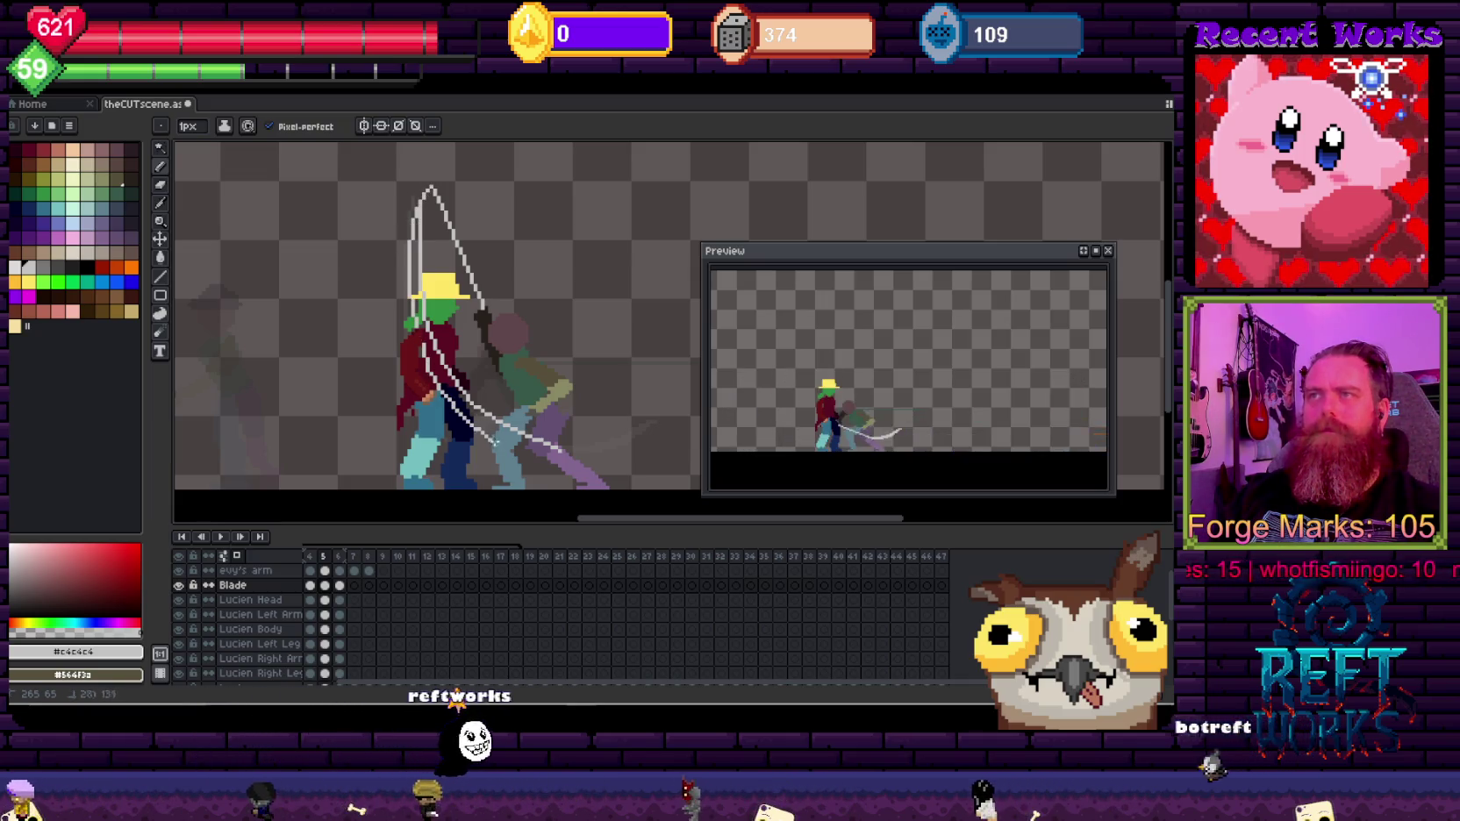
pyautogui.hotkey('ctrl', 'z')
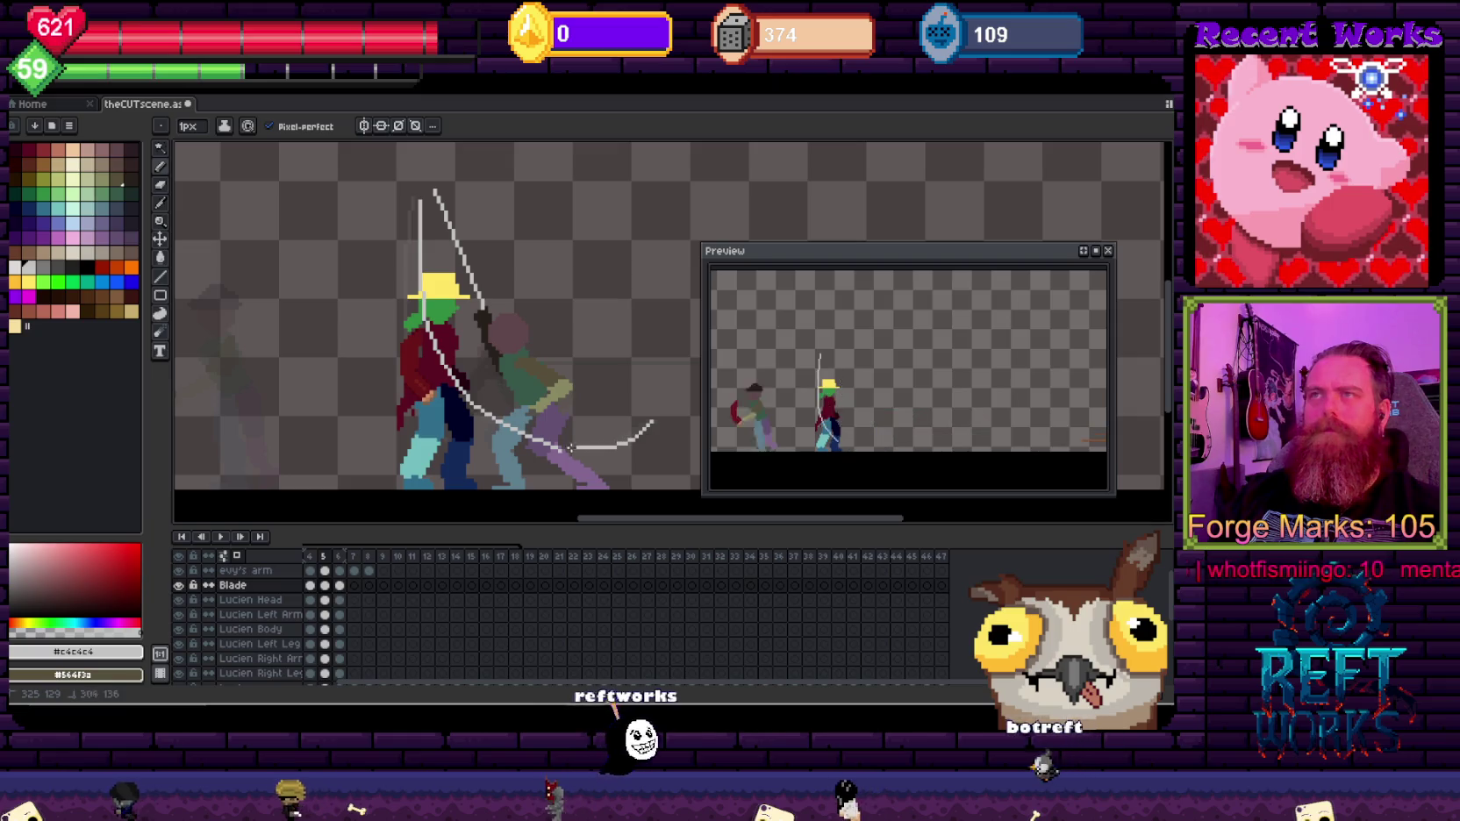
pyautogui.hotkey('ctrl', 'z')
pyautogui.press('v')
pyautogui.press('.')
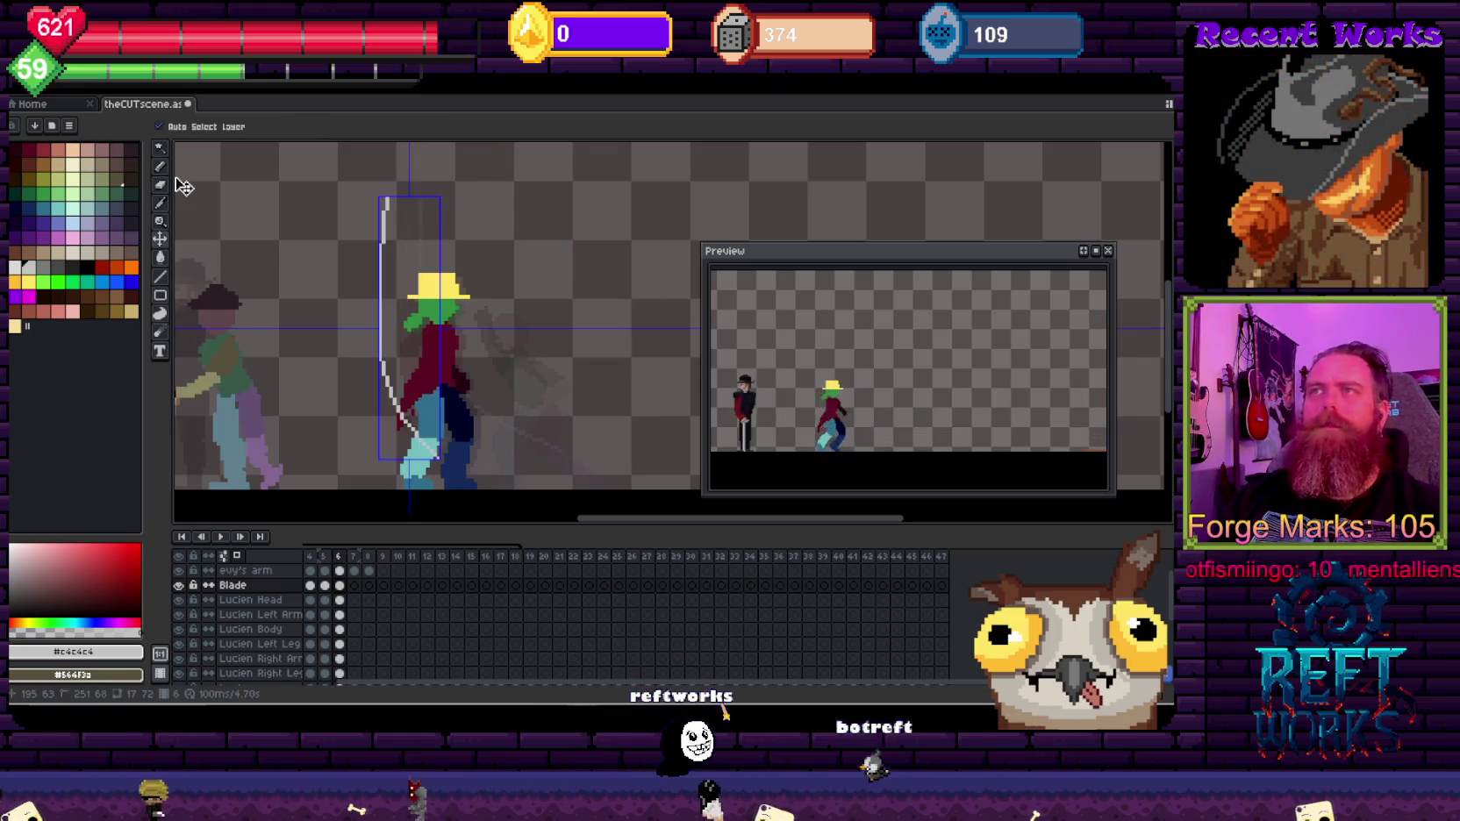
pyautogui.press(',')
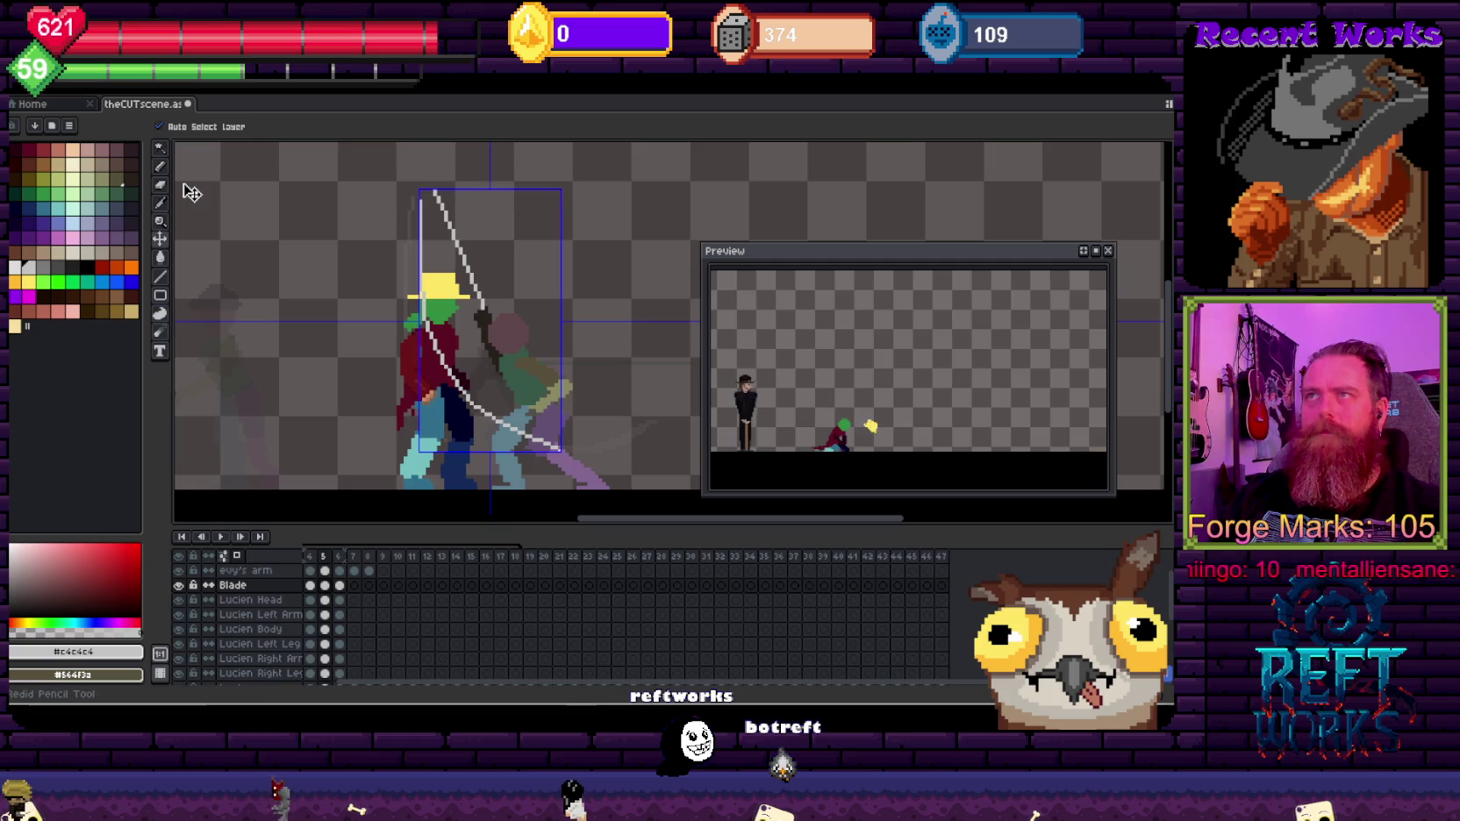
pyautogui.press('b')
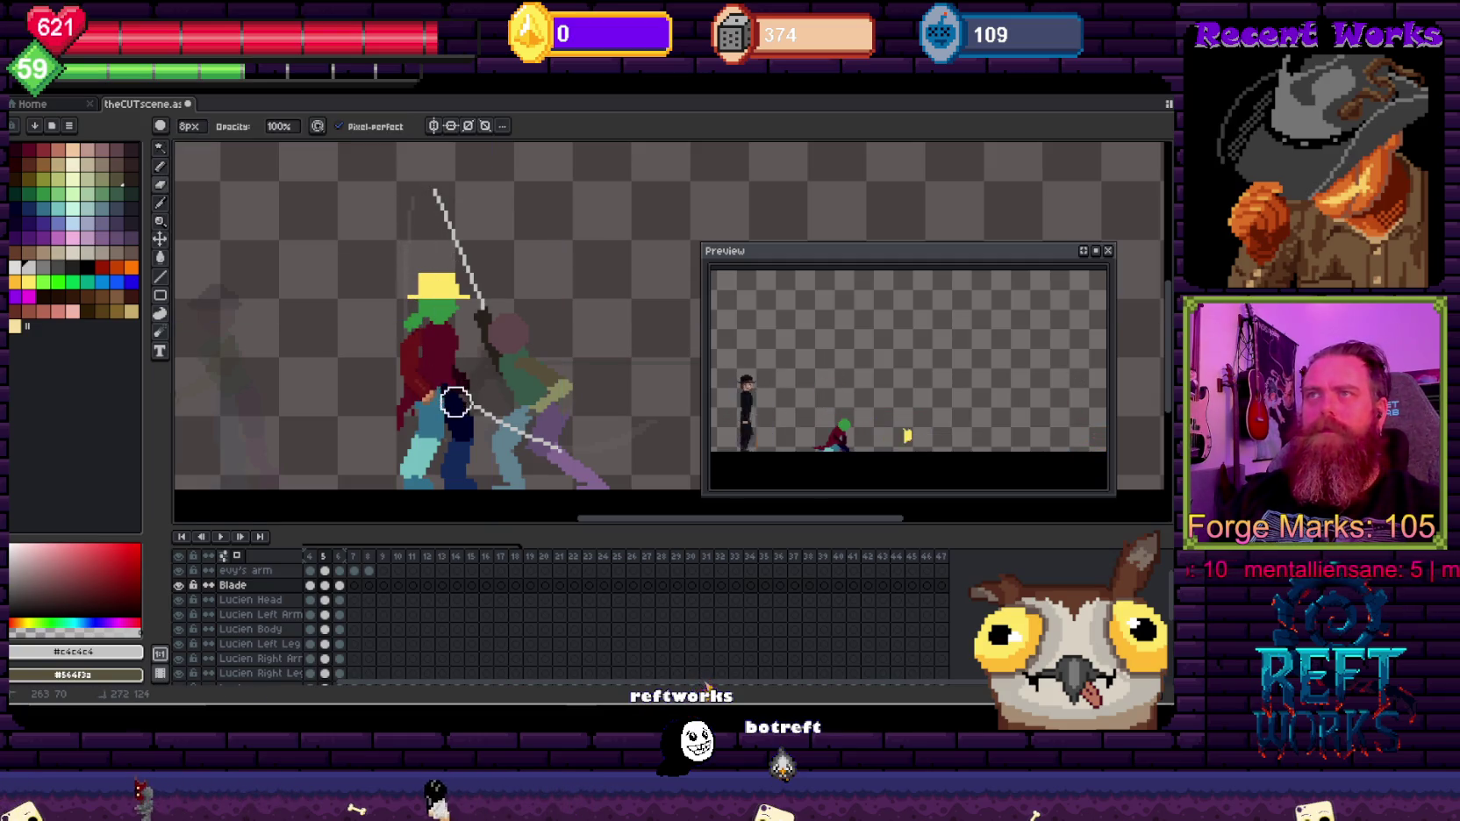
# Step: Draw a curved slash arc beside the swordsman with the Curve tool and rectangle-select both fighters
pyautogui.click(159, 277)
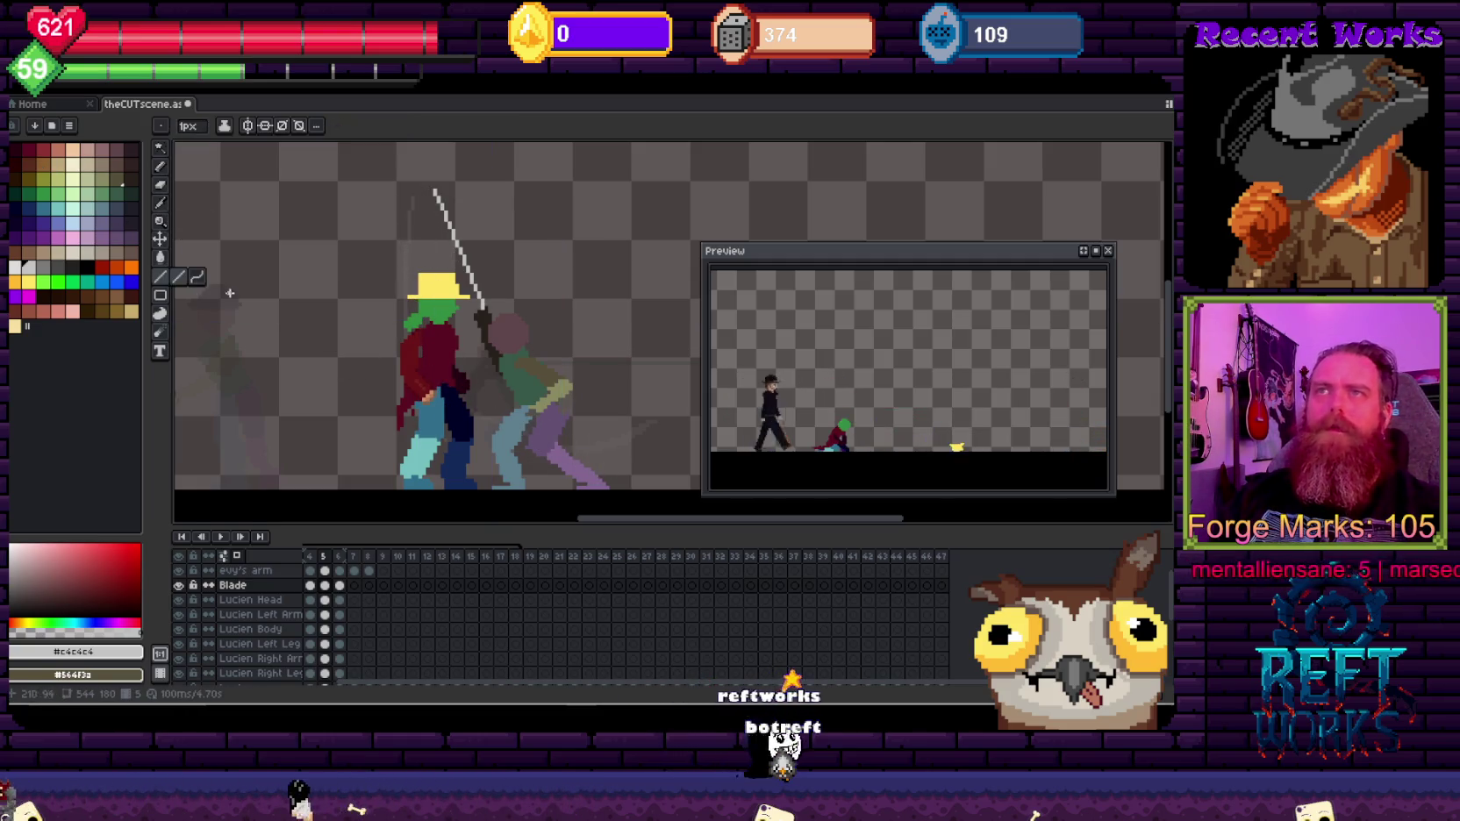
pyautogui.click(197, 278)
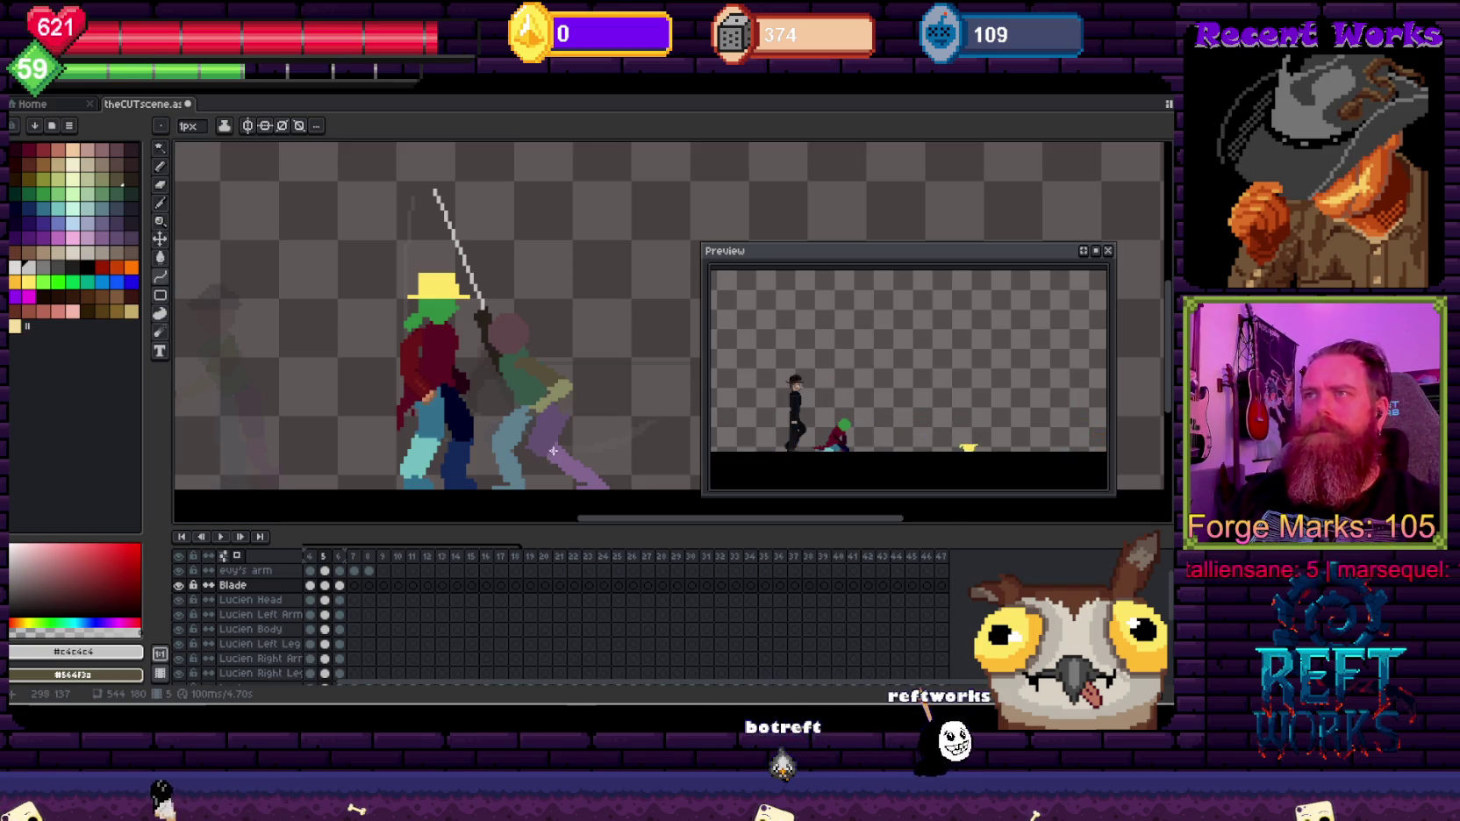
pyautogui.moveTo(570, 452); pyautogui.dragTo(411, 198)
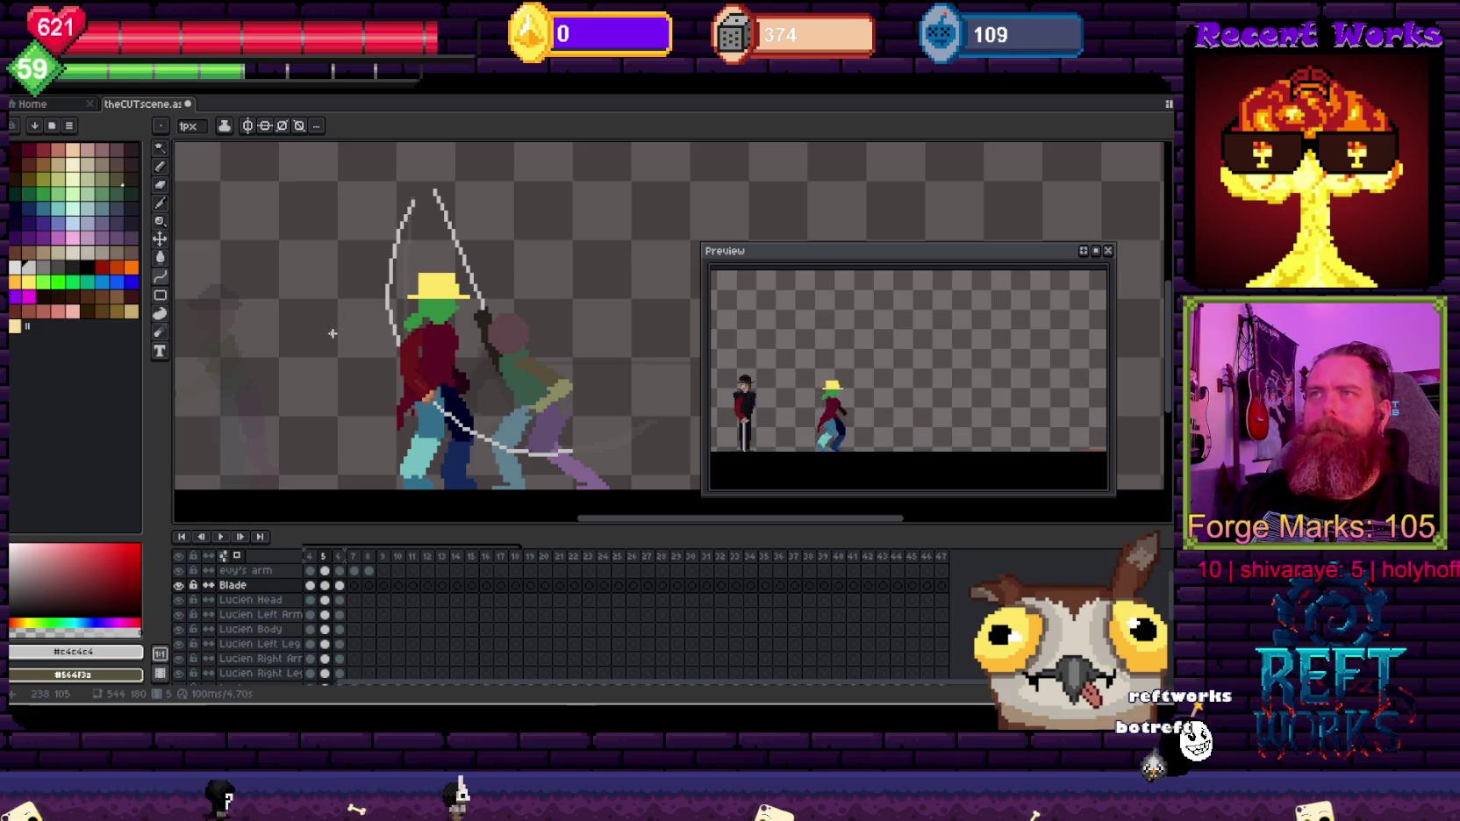
pyautogui.scroll(-1, 367, 366)
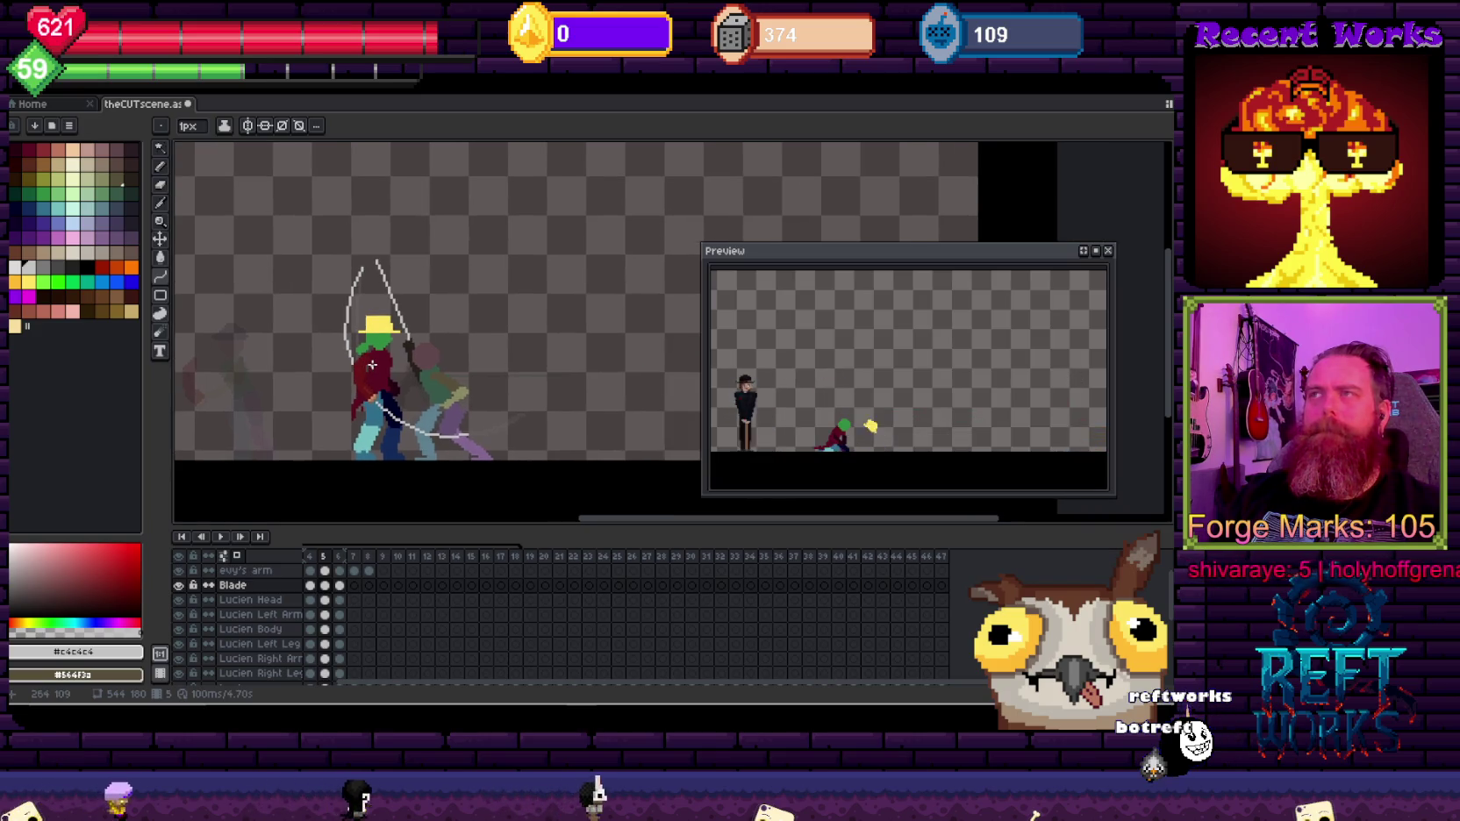
pyautogui.moveTo(298, 334); pyautogui.dragTo(392, 323)
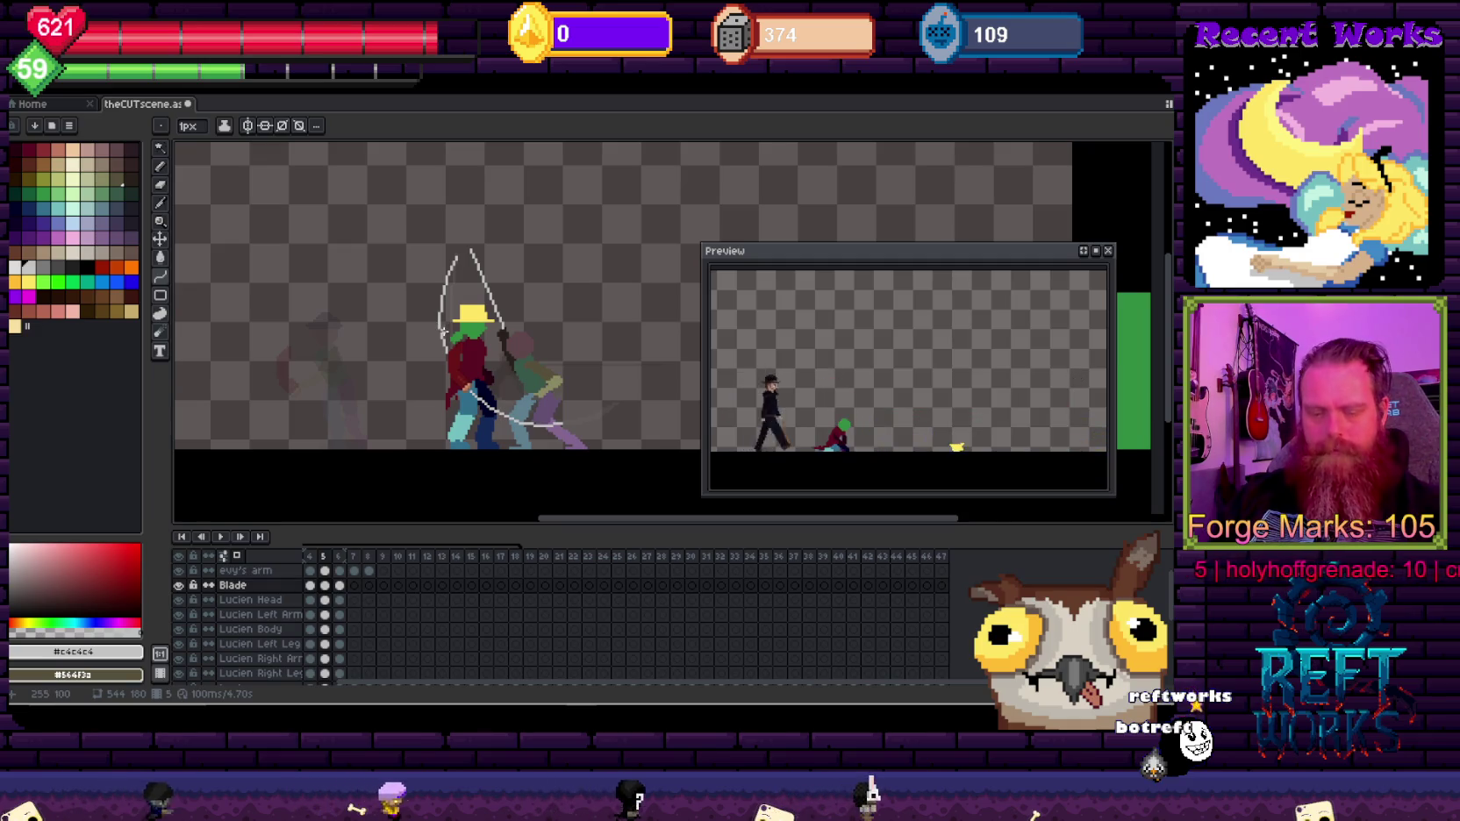
pyautogui.press('m')
pyautogui.moveTo(396, 226); pyautogui.dragTo(620, 447)
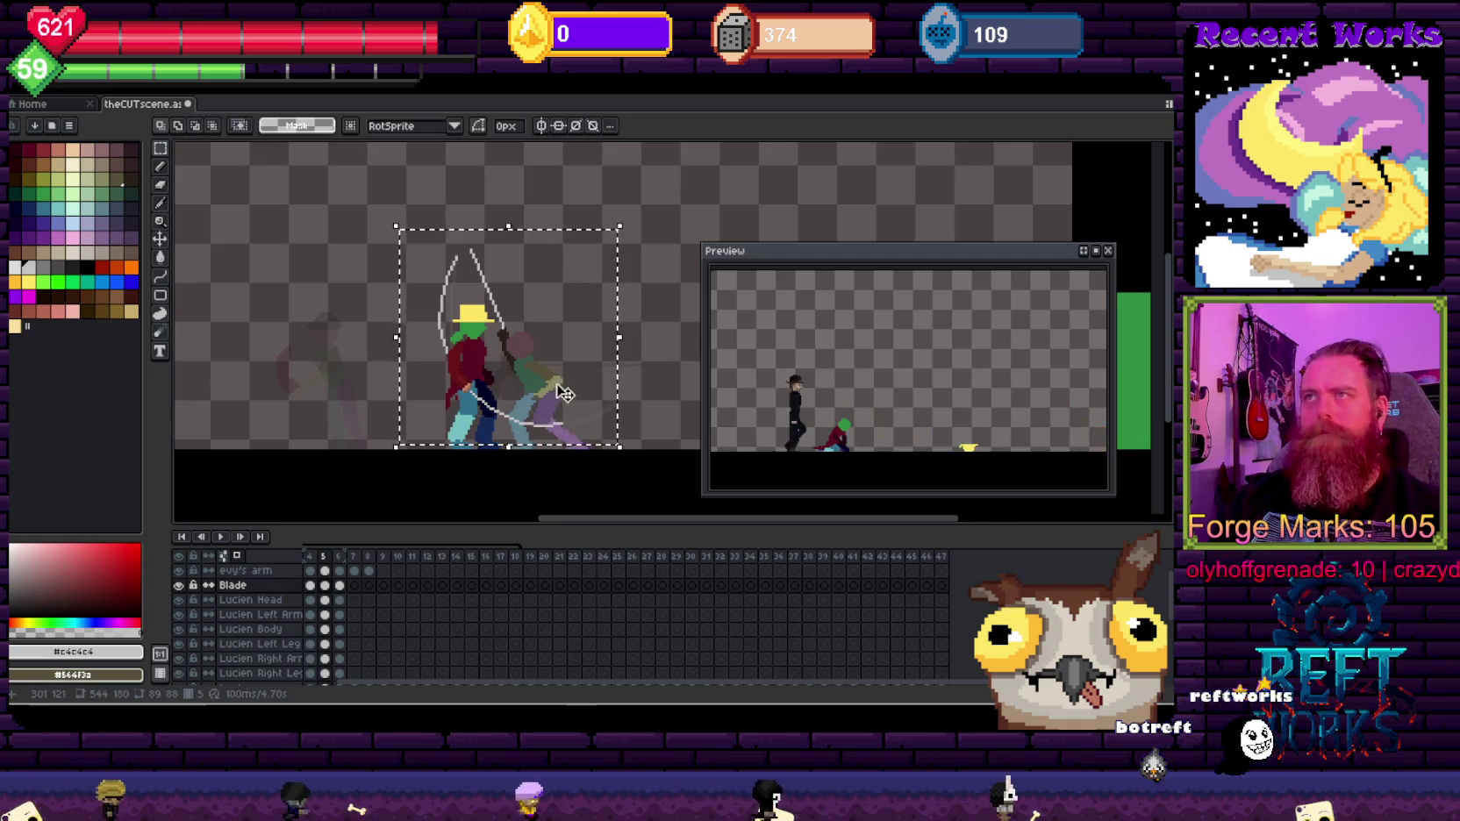
# Step: Subtract the upright sword from the selection, bucket-fill the slash into a pale crescent, and deselect
pyautogui.moveTo(466, 197); pyautogui.dragTo(573, 377)
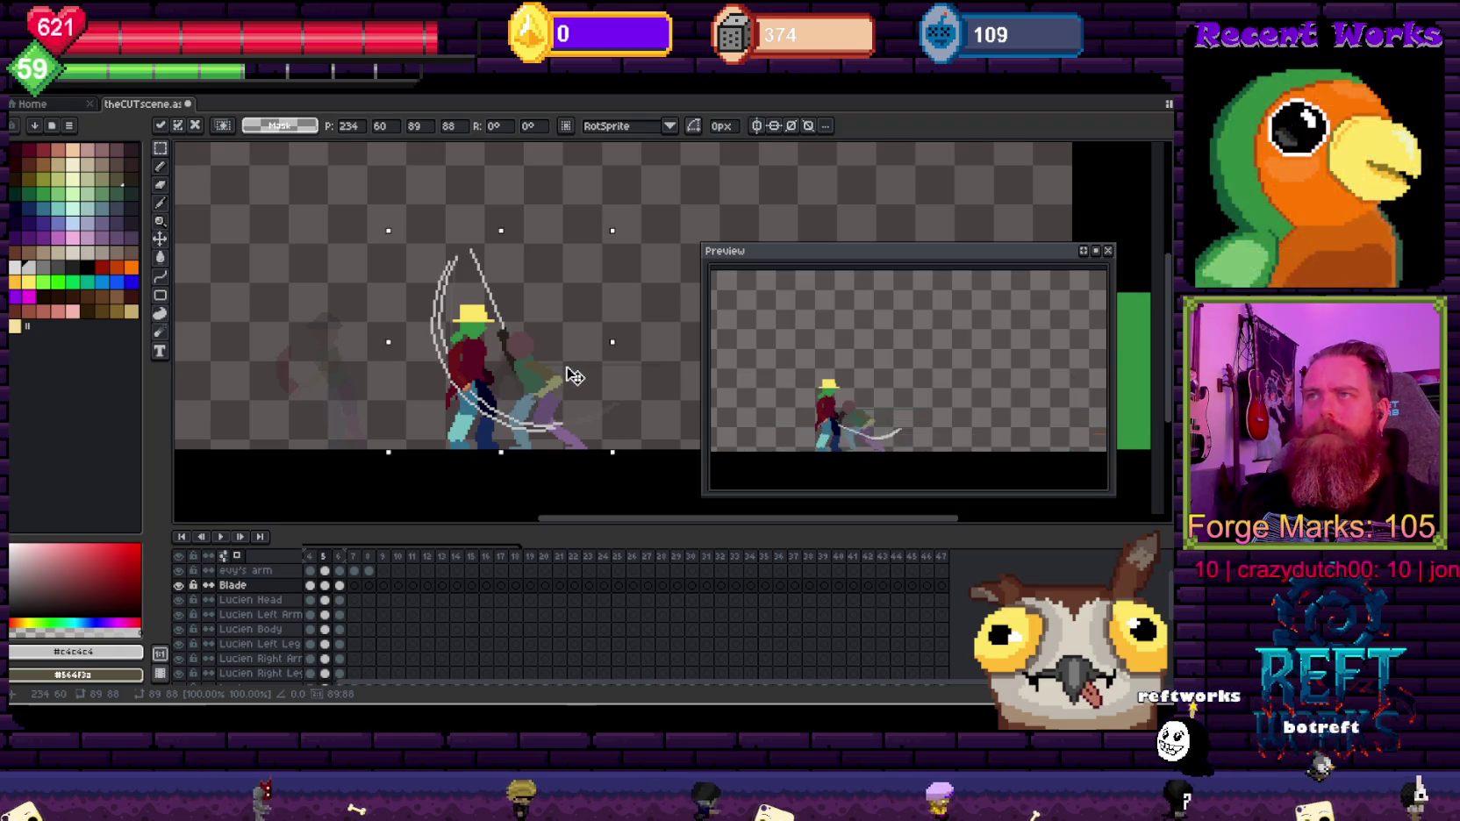
pyautogui.scroll(1, 474, 319)
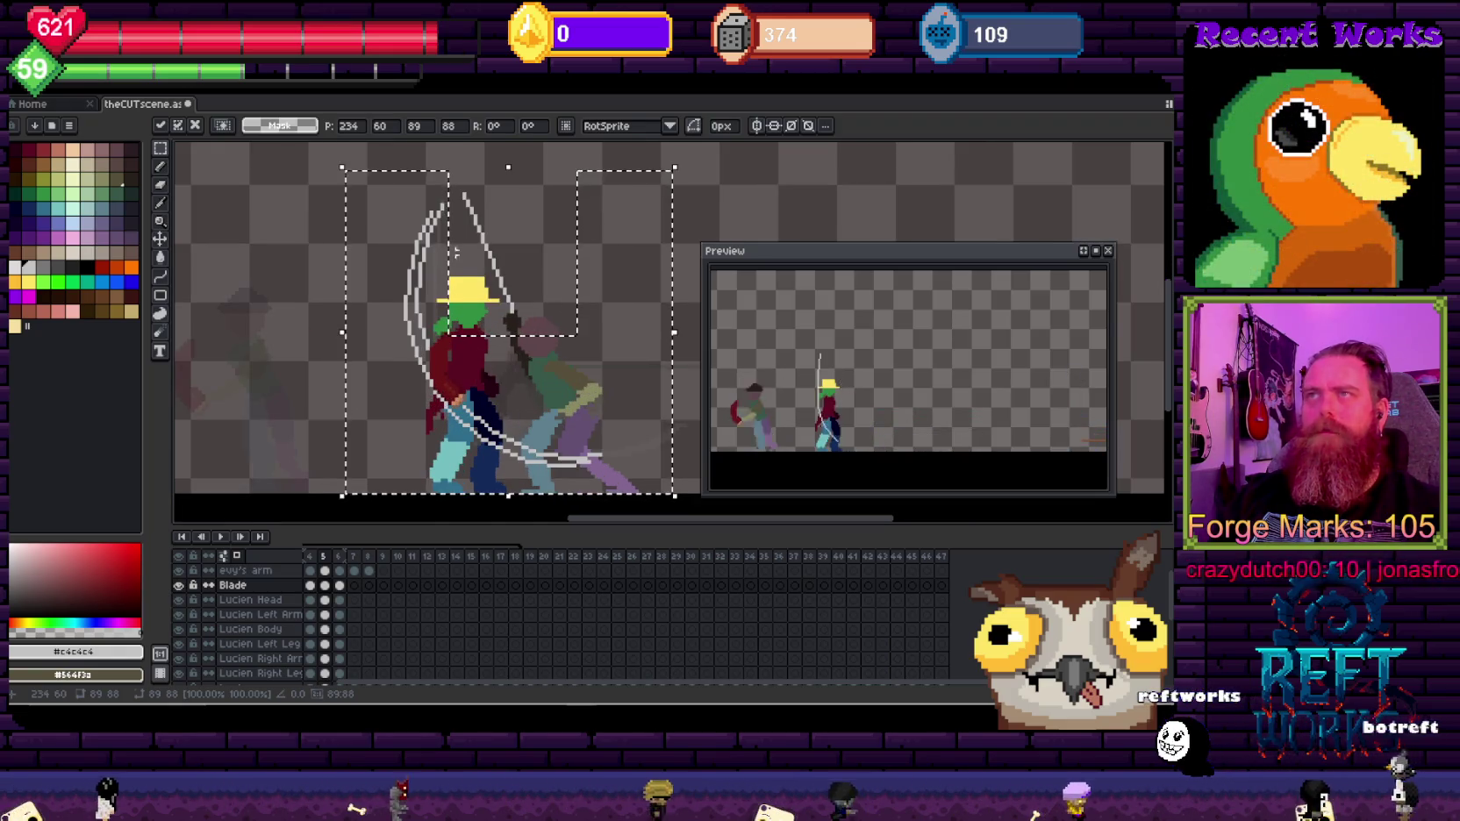
pyautogui.scroll(1, 473, 319)
pyautogui.press('g')
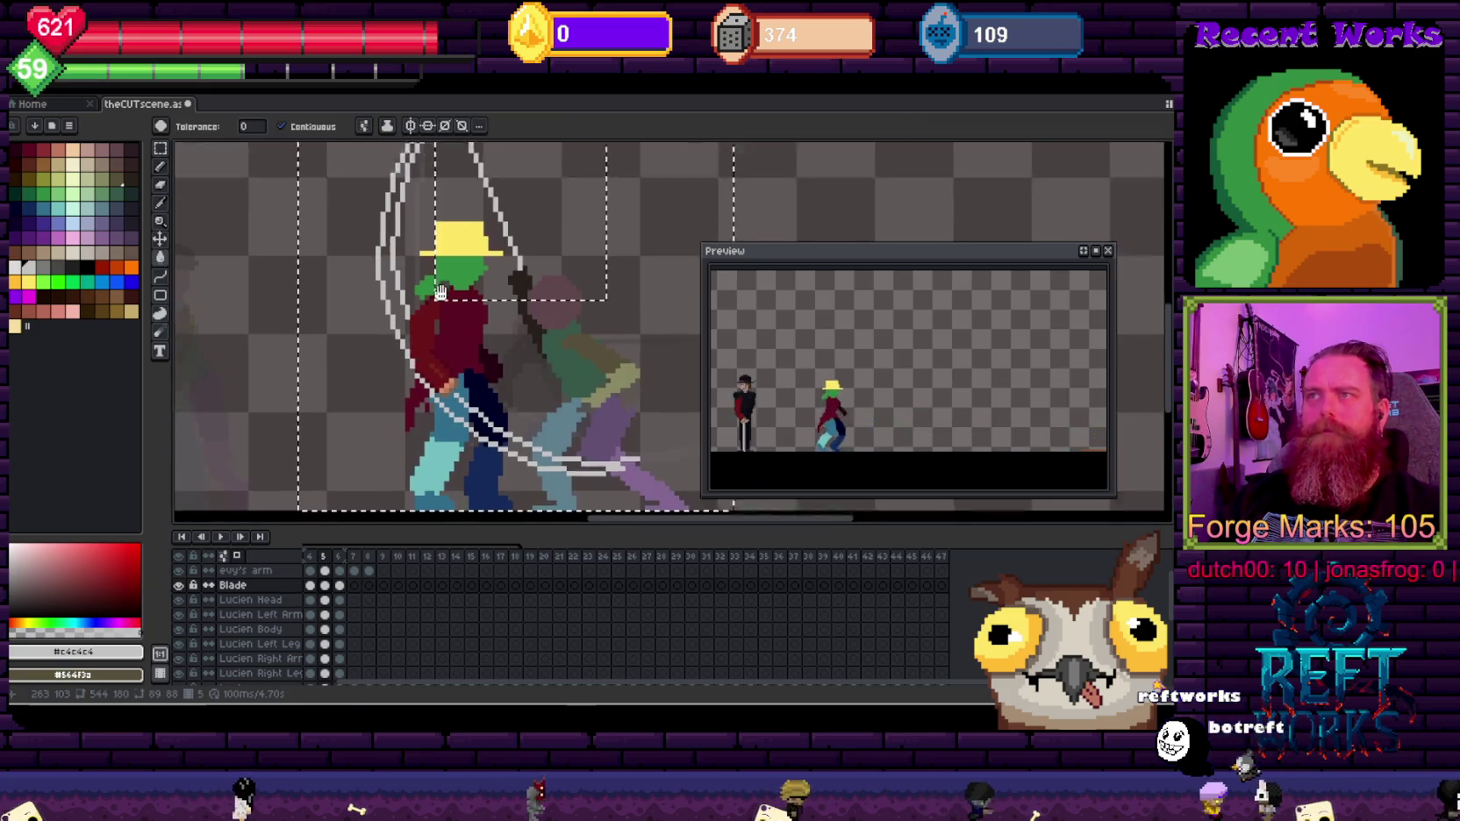
pyautogui.scroll(-3, 515, 410)
pyautogui.press('b')
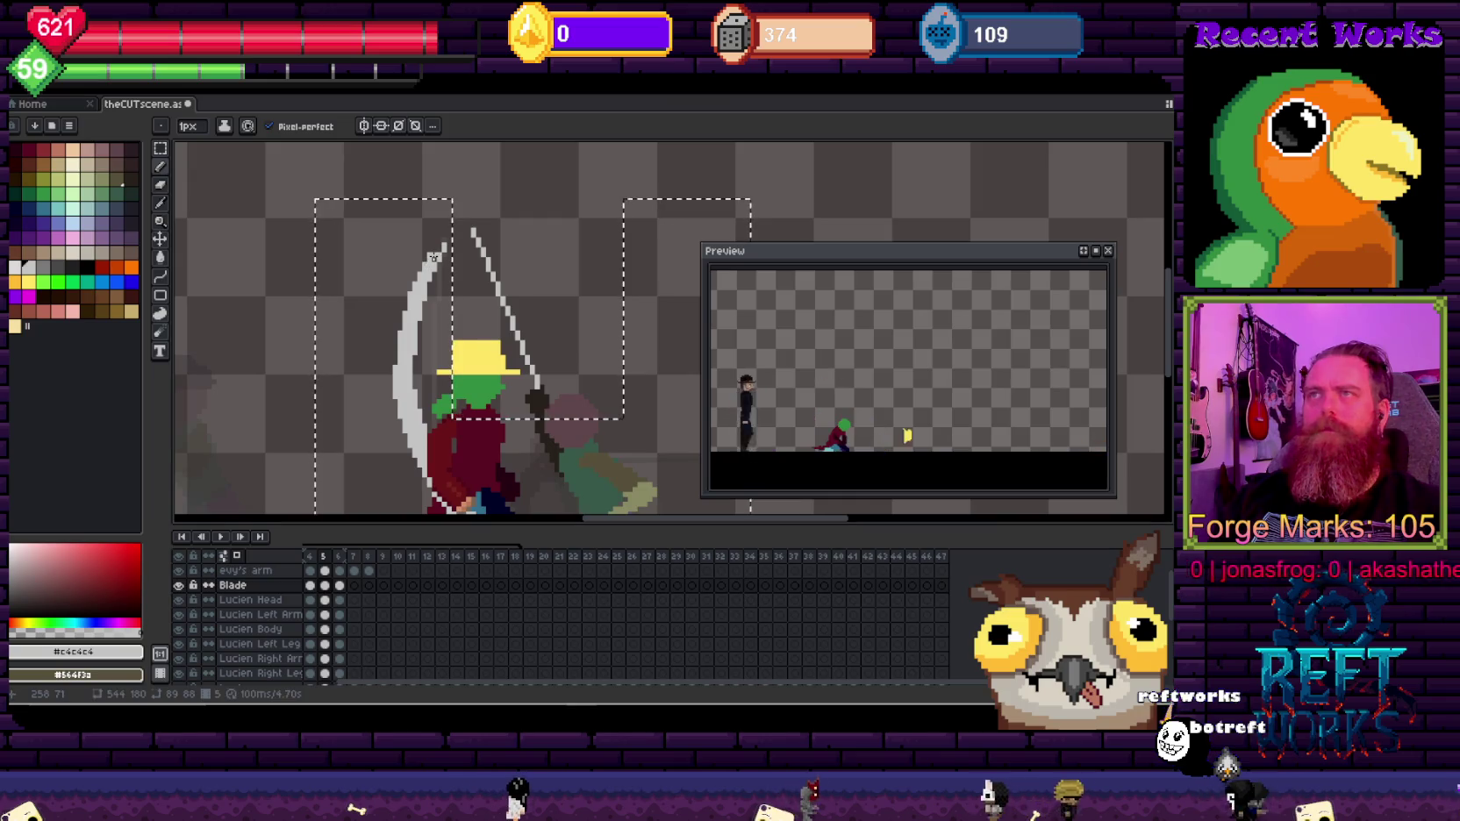
pyautogui.scroll(-4, 479, 268)
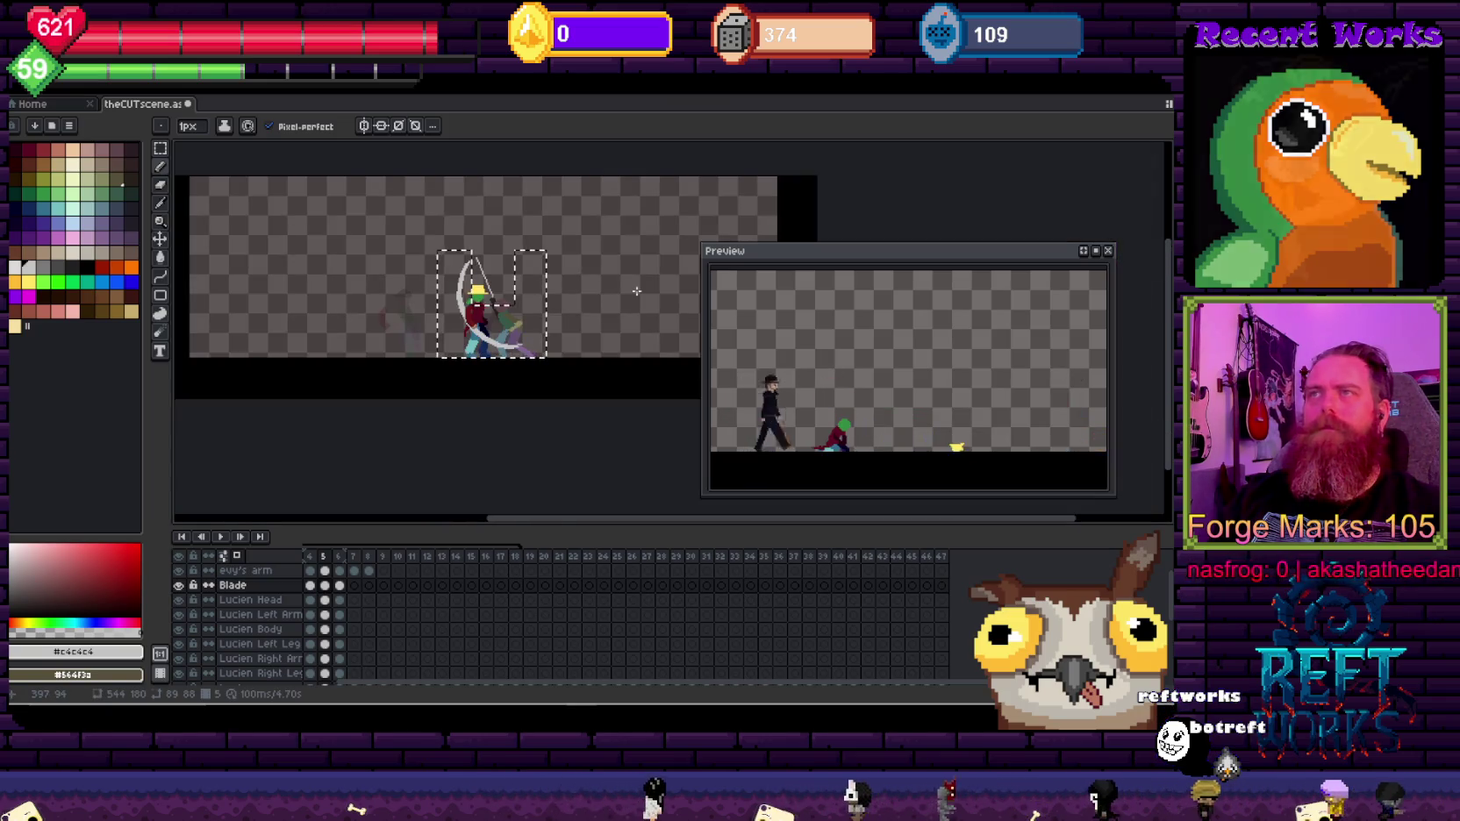
pyautogui.hotkey('ctrl', 'd')
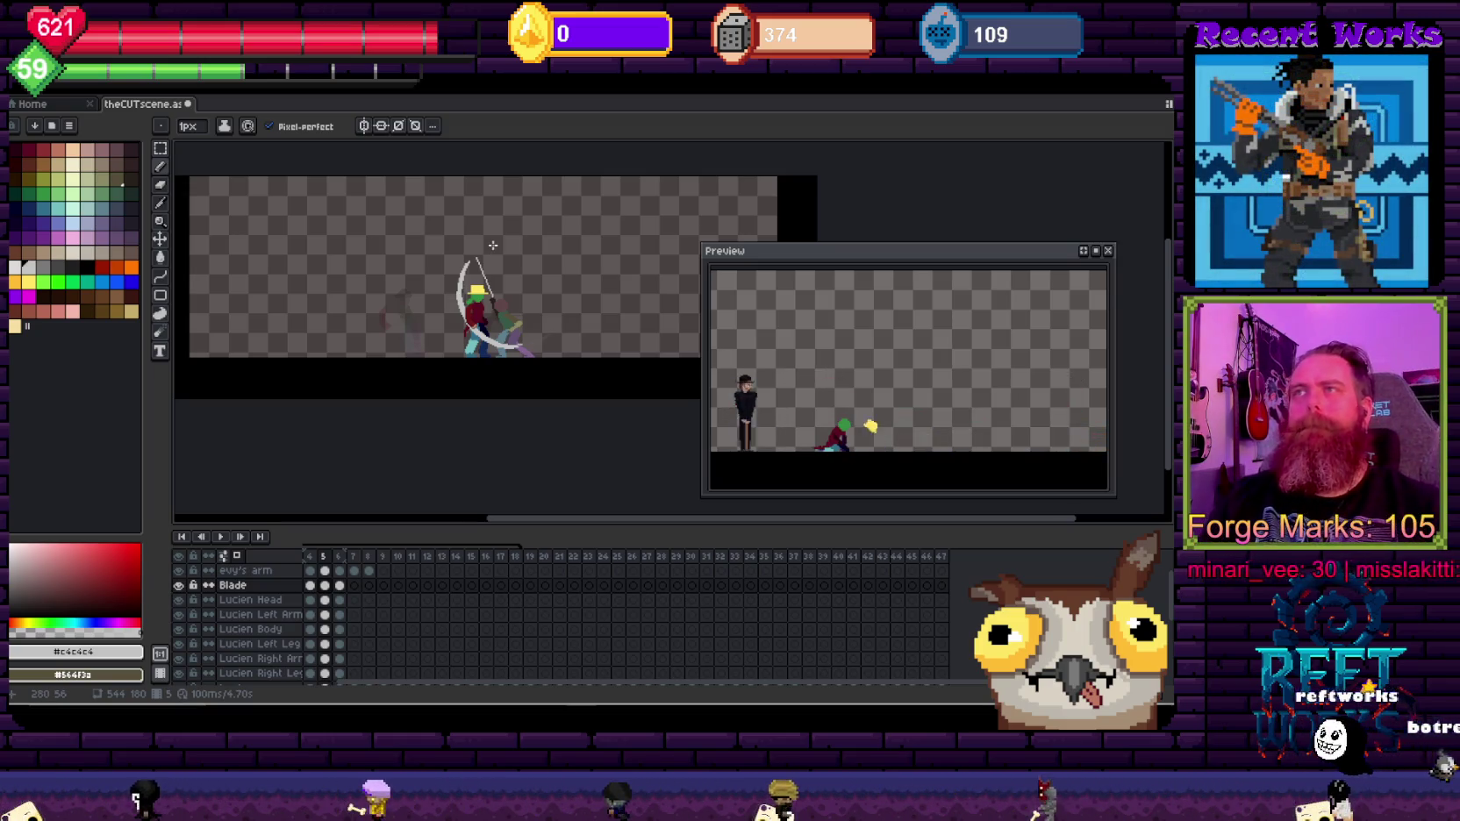
# Step: Zoom in on the swordsman and jump back to frame 1 of the looped animation
pyautogui.moveTo(479, 269); pyautogui.dragTo(477, 284)
pyautogui.scroll(3, 477, 284)
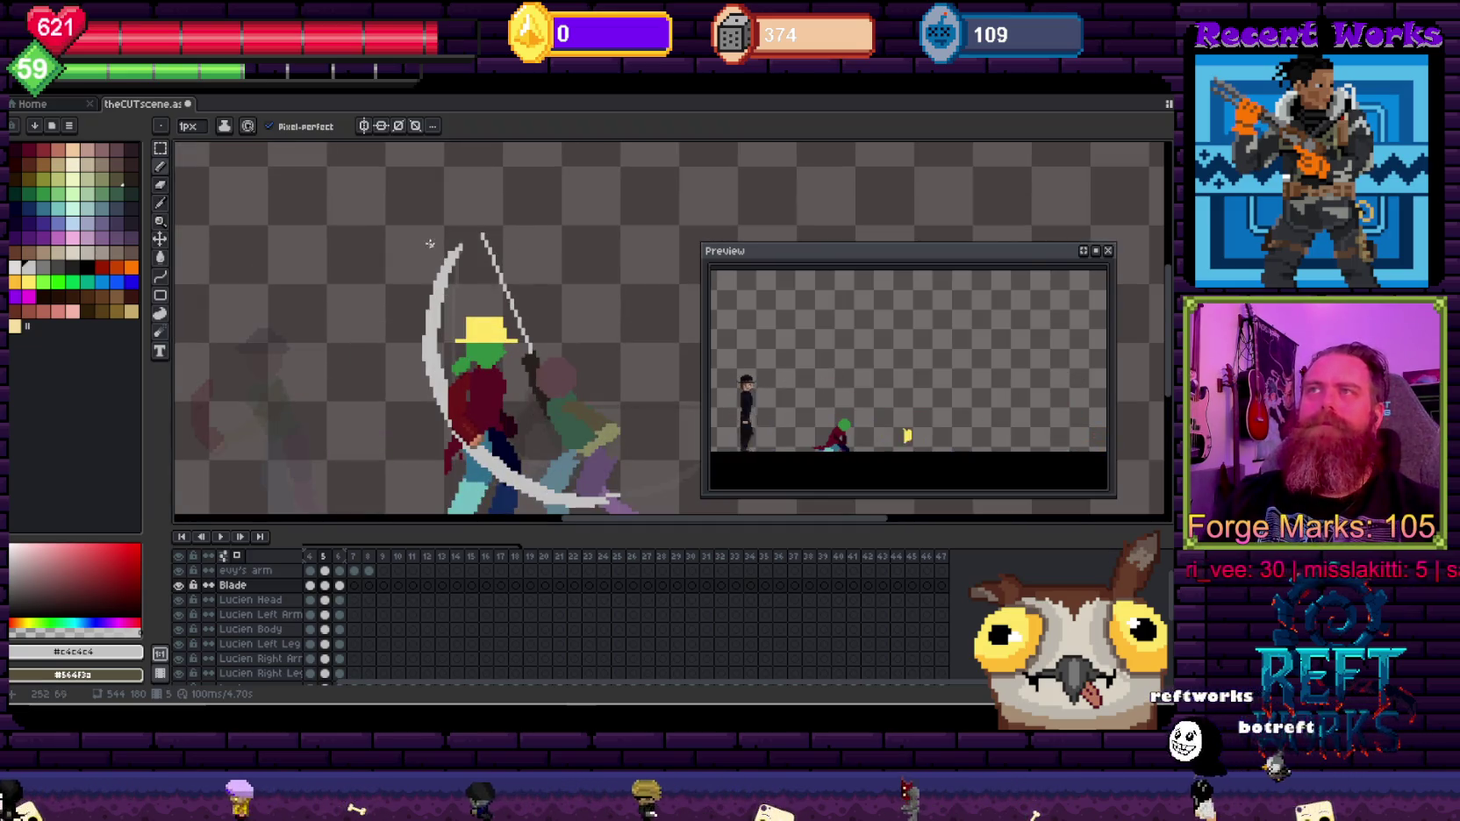
pyautogui.moveTo(437, 217); pyautogui.dragTo(407, 223)
pyautogui.scroll(-2, 353, 312)
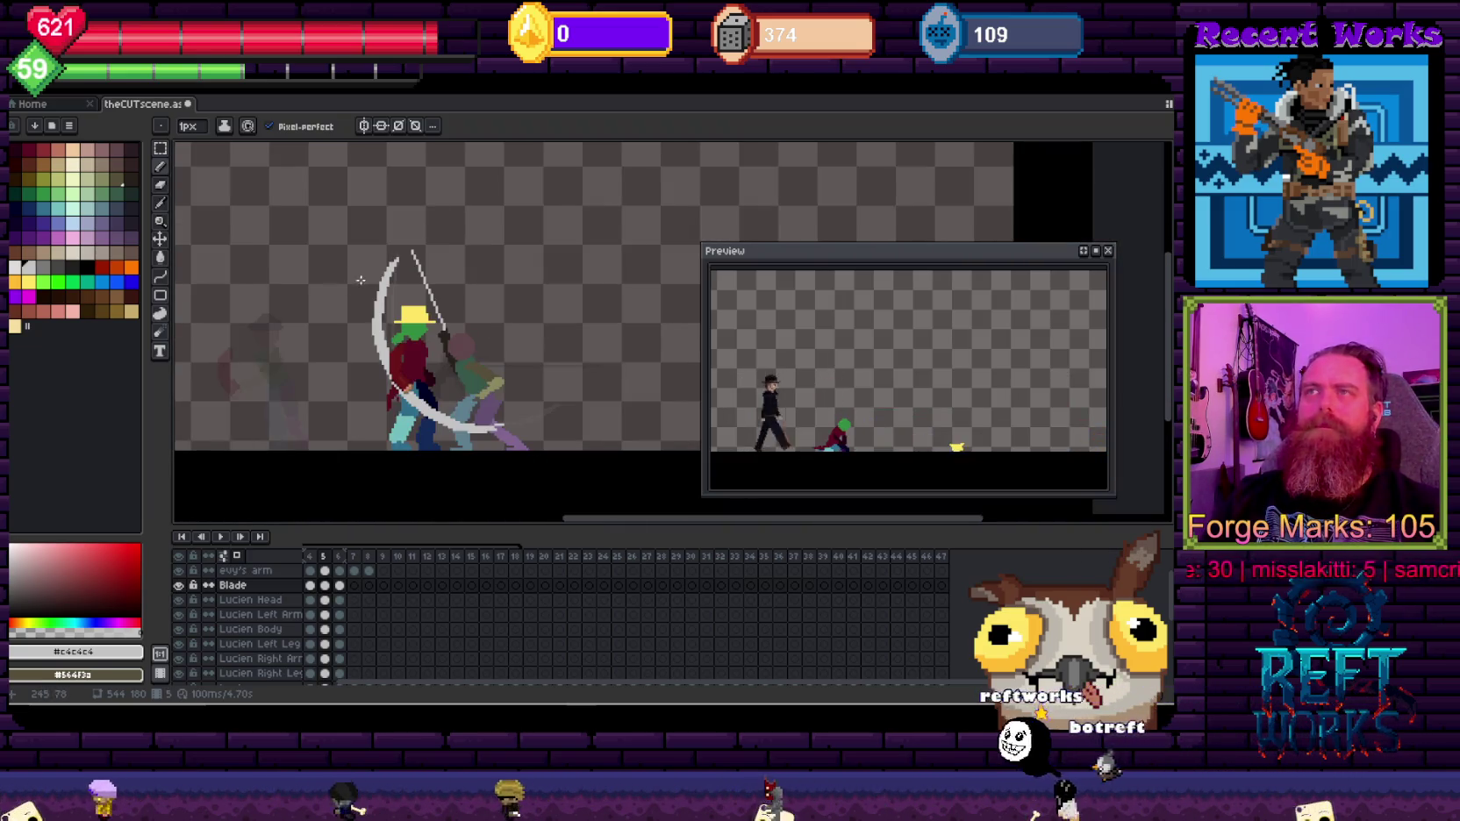
pyautogui.press('Home')
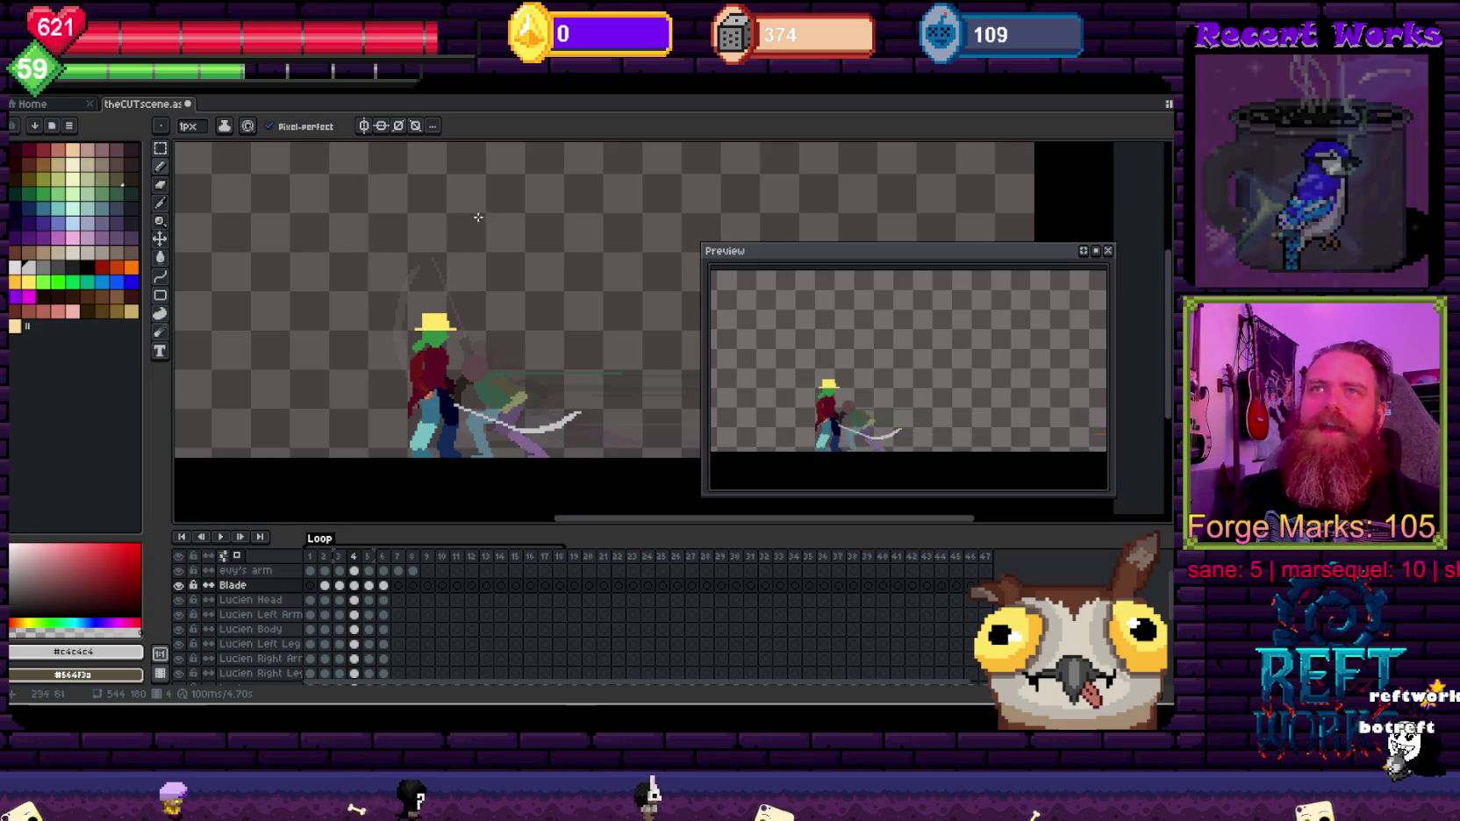
# Step: Step to the next frame and zoom in on the fighters to inspect the crescent slash
pyautogui.scroll(1, 561, 386)
pyautogui.scroll(1, 587, 410)
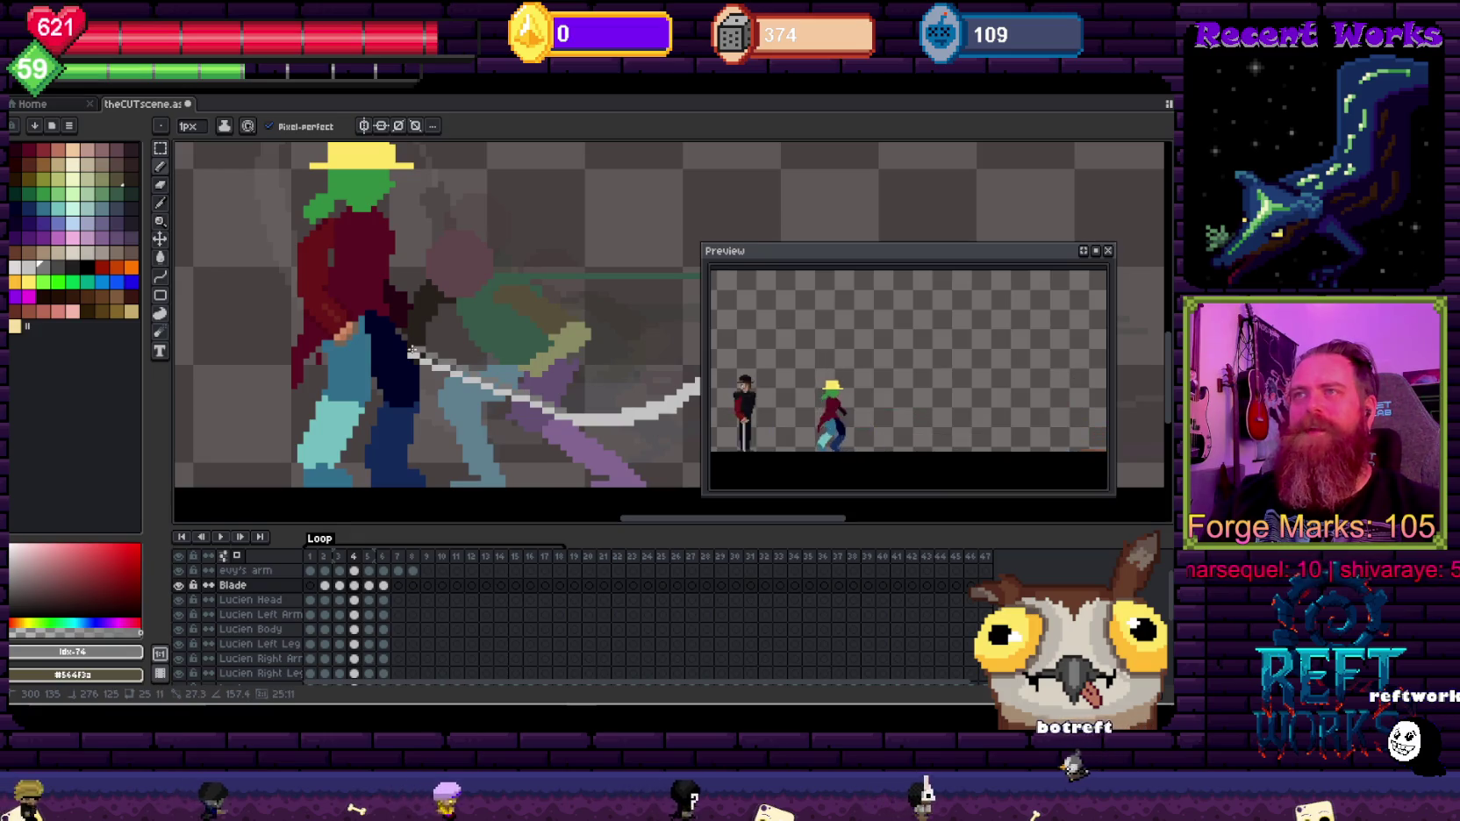
pyautogui.scroll(-1, 405, 348)
pyautogui.scroll(-1, 606, 407)
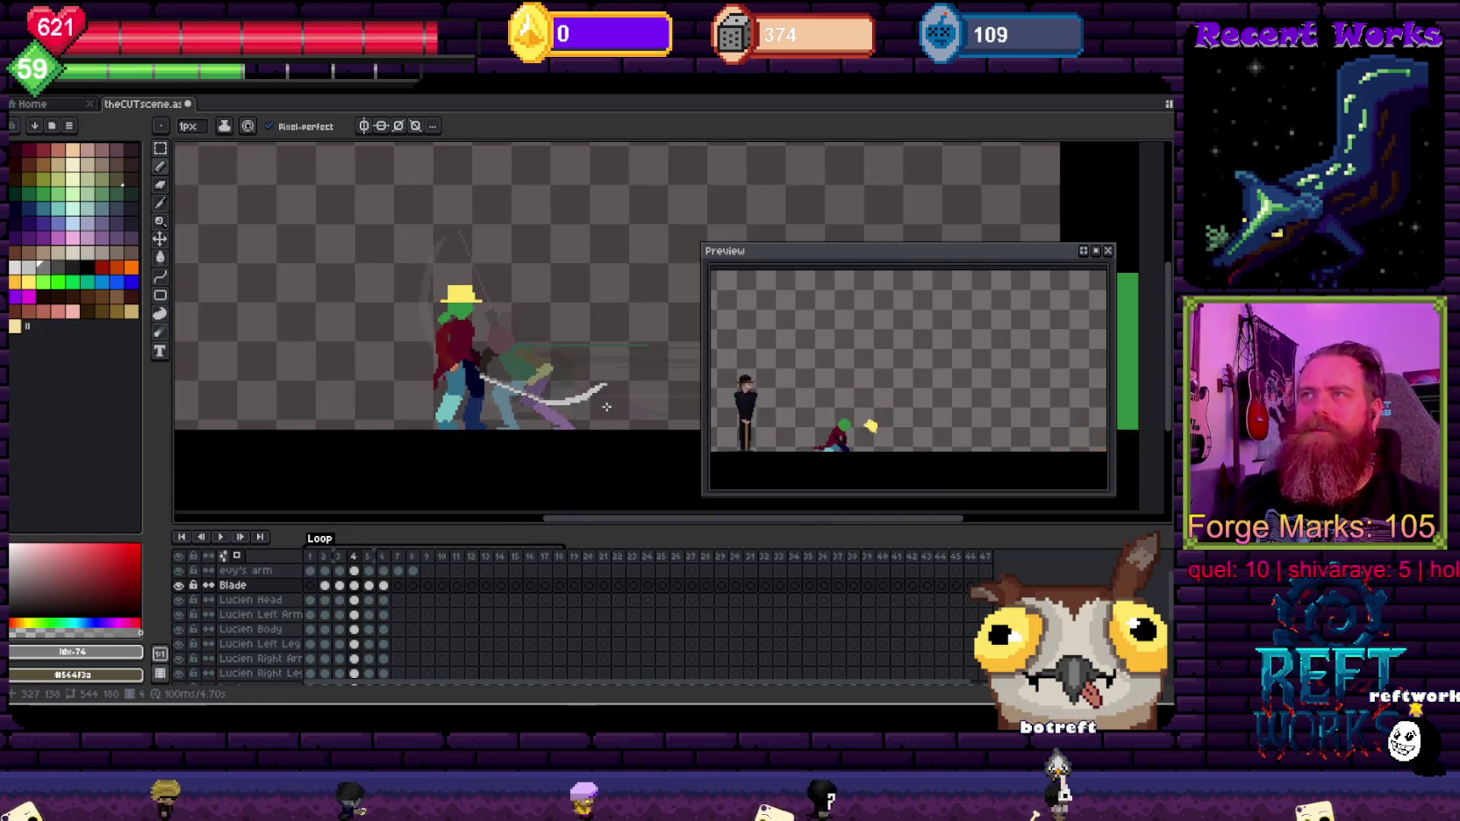
pyautogui.press('Right')
pyautogui.scroll(1, 512, 351)
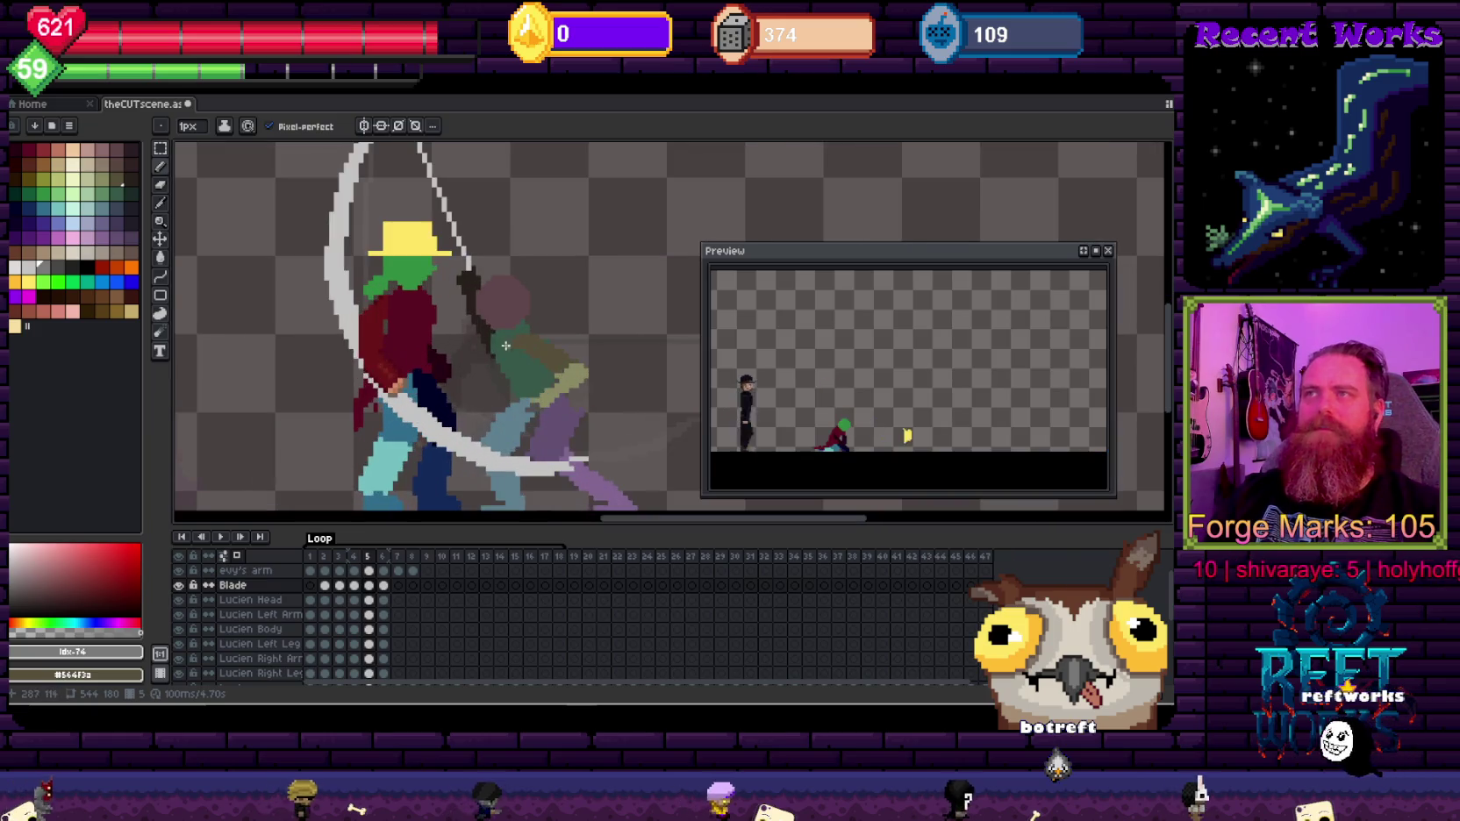
pyautogui.moveTo(450, 228); pyautogui.dragTo(493, 303)
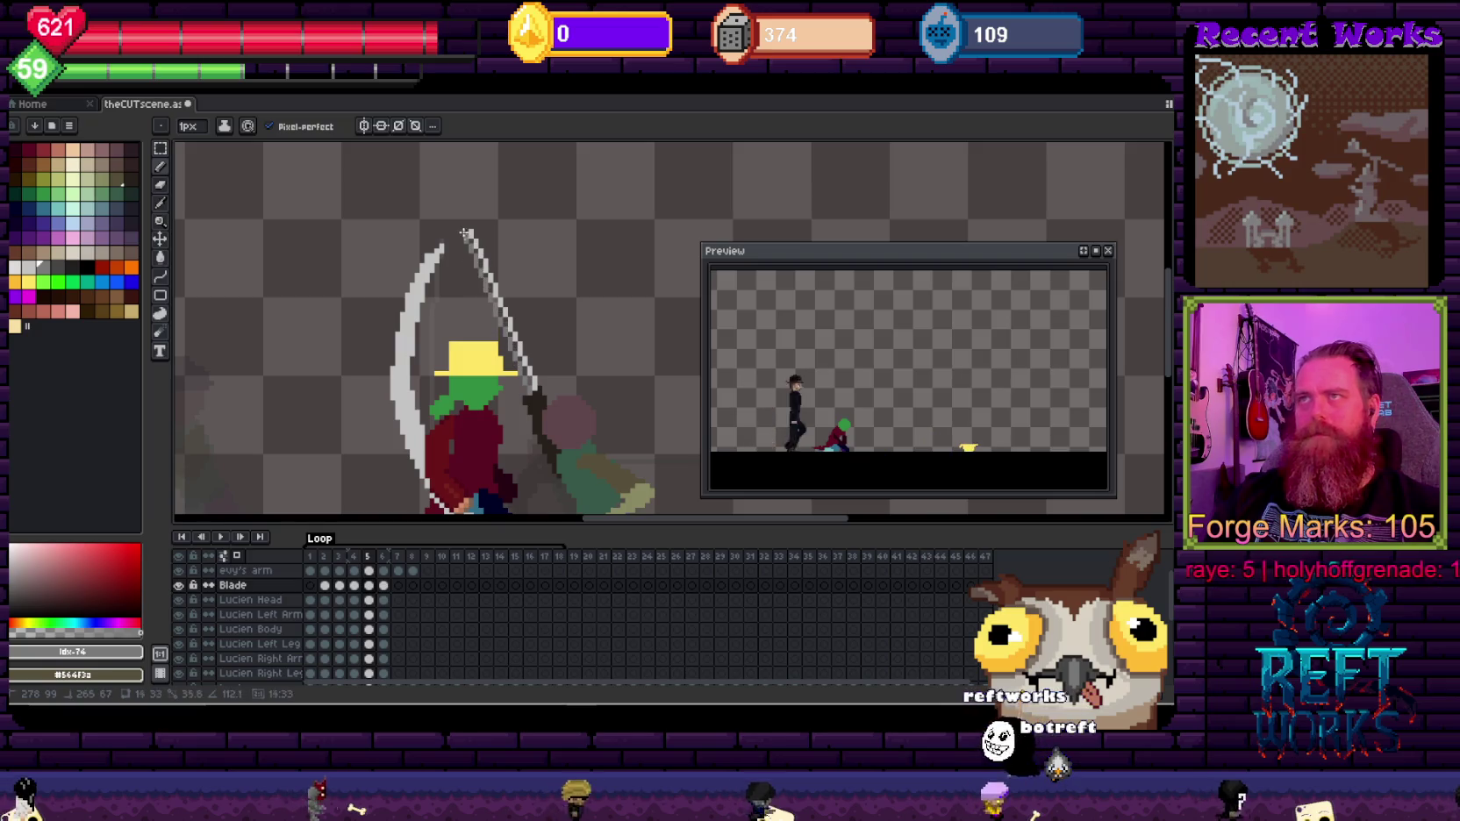
pyautogui.scroll(-1, 639, 334)
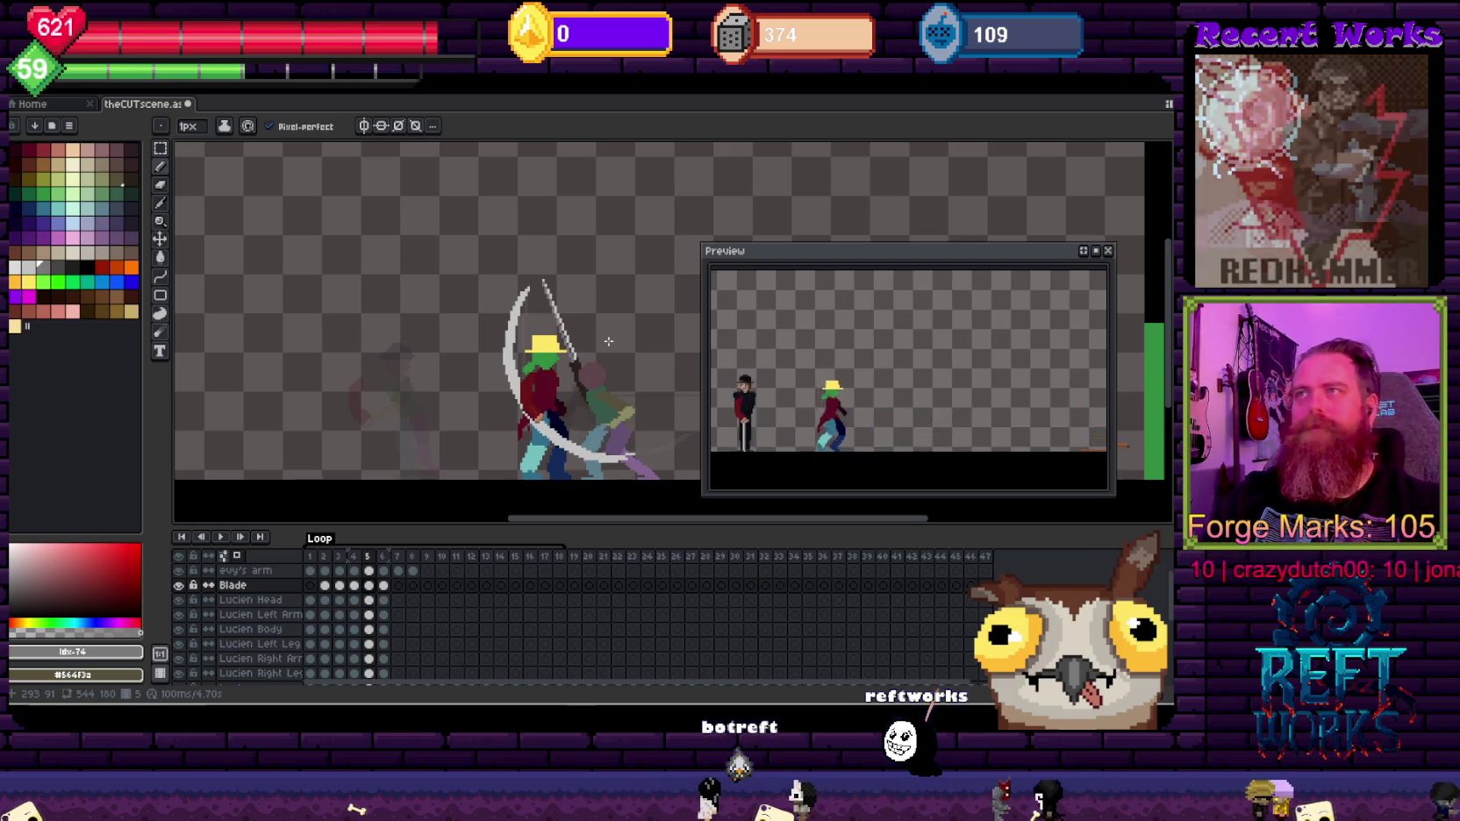
# Step: Erase the leftover blade line from frame 6
pyautogui.press('Right')
pyautogui.press('e')
pyautogui.moveTo(530, 254); pyautogui.dragTo(547, 492)
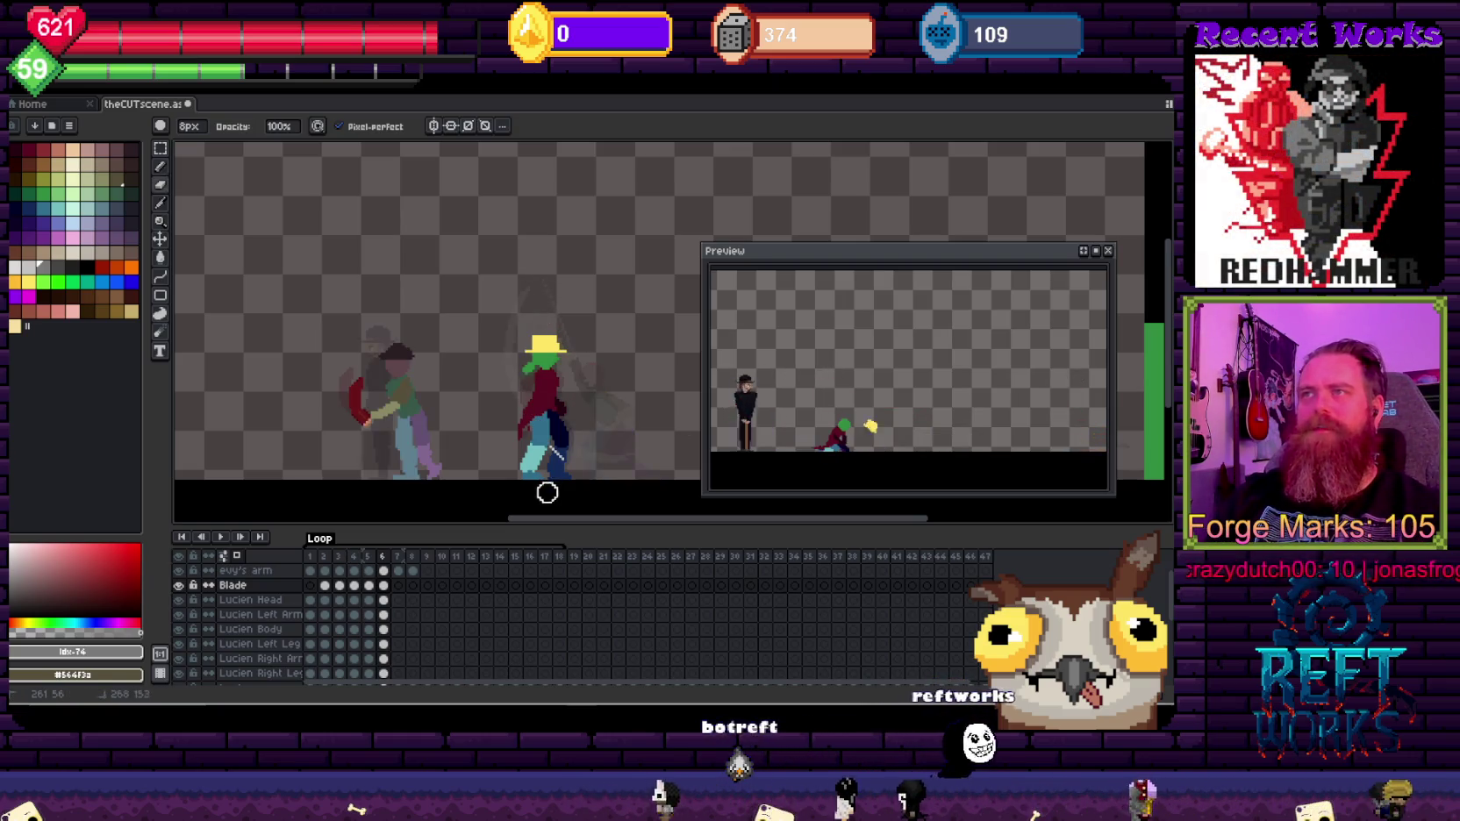
pyautogui.click(567, 460)
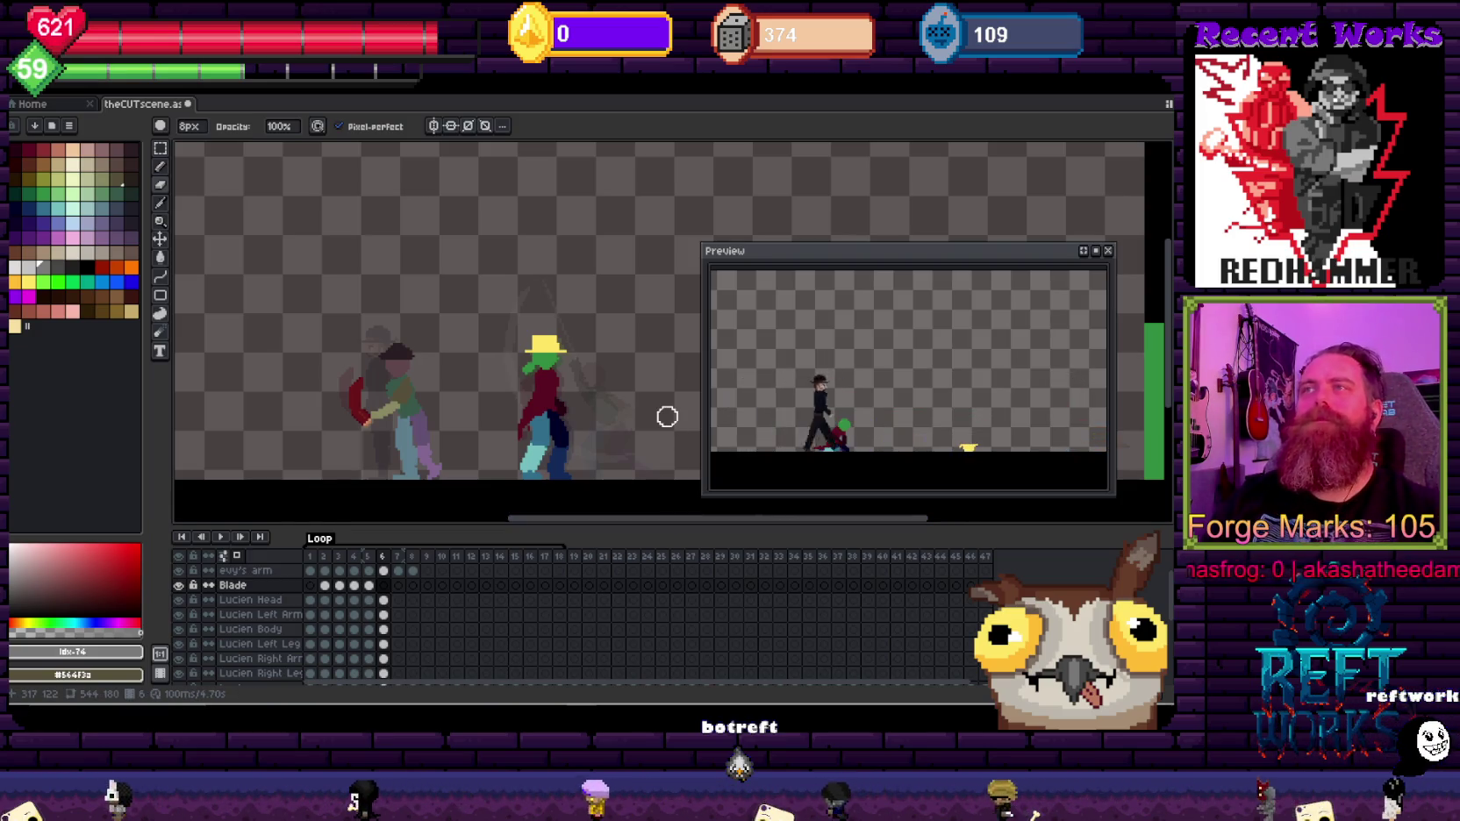
# Step: Go back to frame 5 to compare the slash, ending on the Pencil tool
pyautogui.press('Left')
pyautogui.scroll(3, 580, 306)
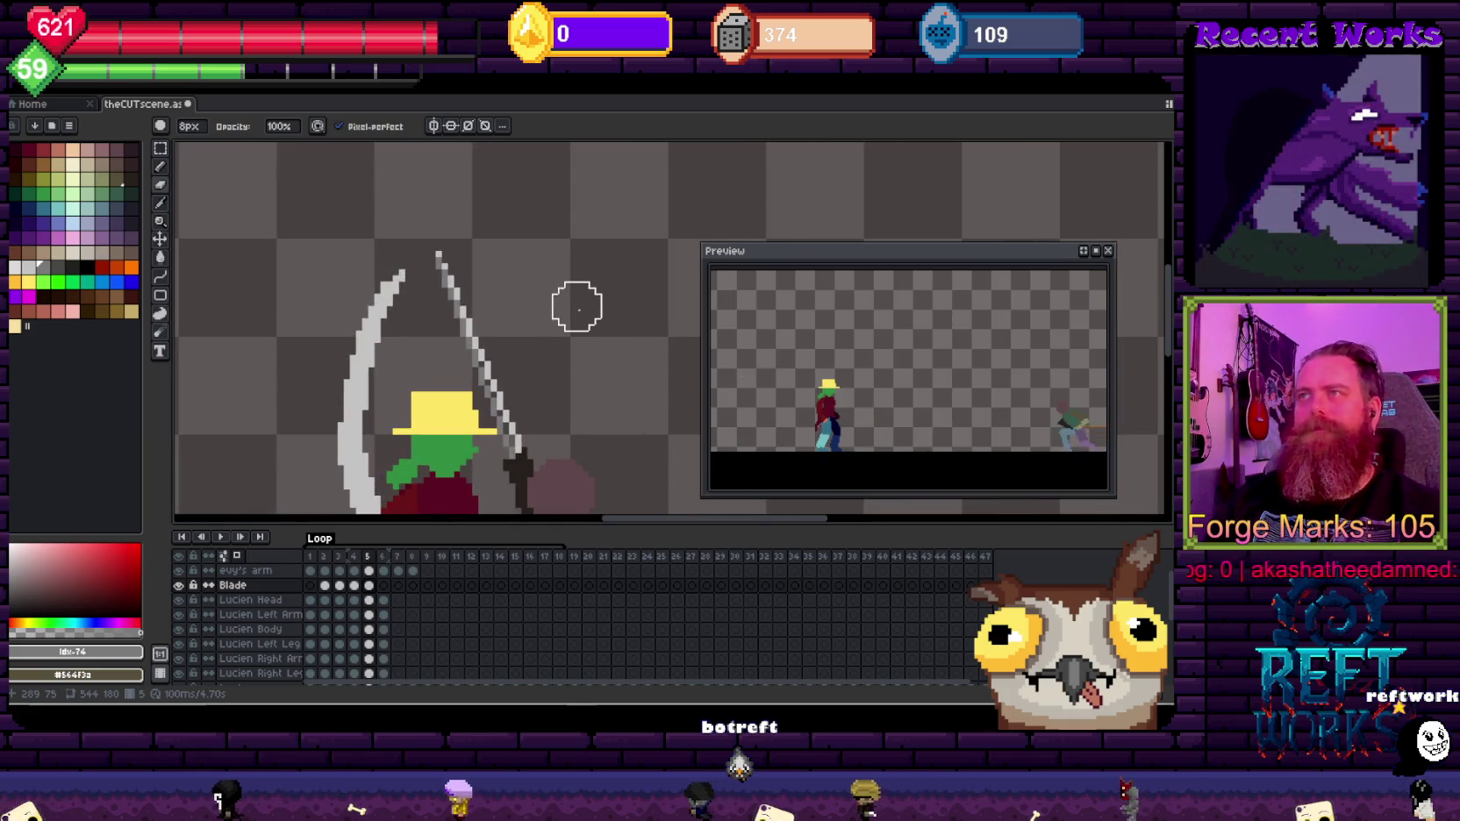
pyautogui.press('i')
pyautogui.press('v')
pyautogui.scroll(-2, 474, 351)
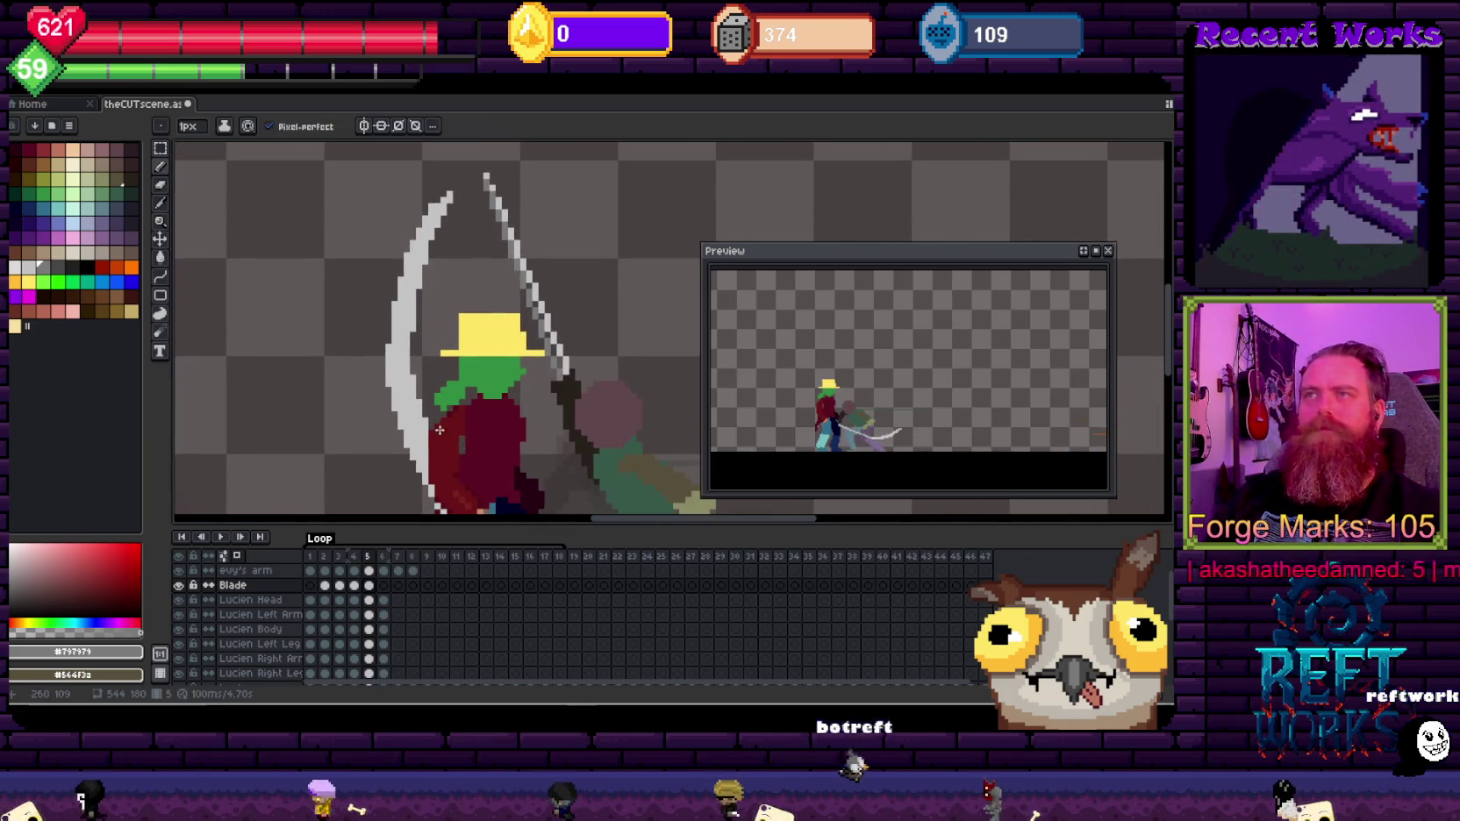
pyautogui.scroll(-4, 496, 405)
pyautogui.press('b')
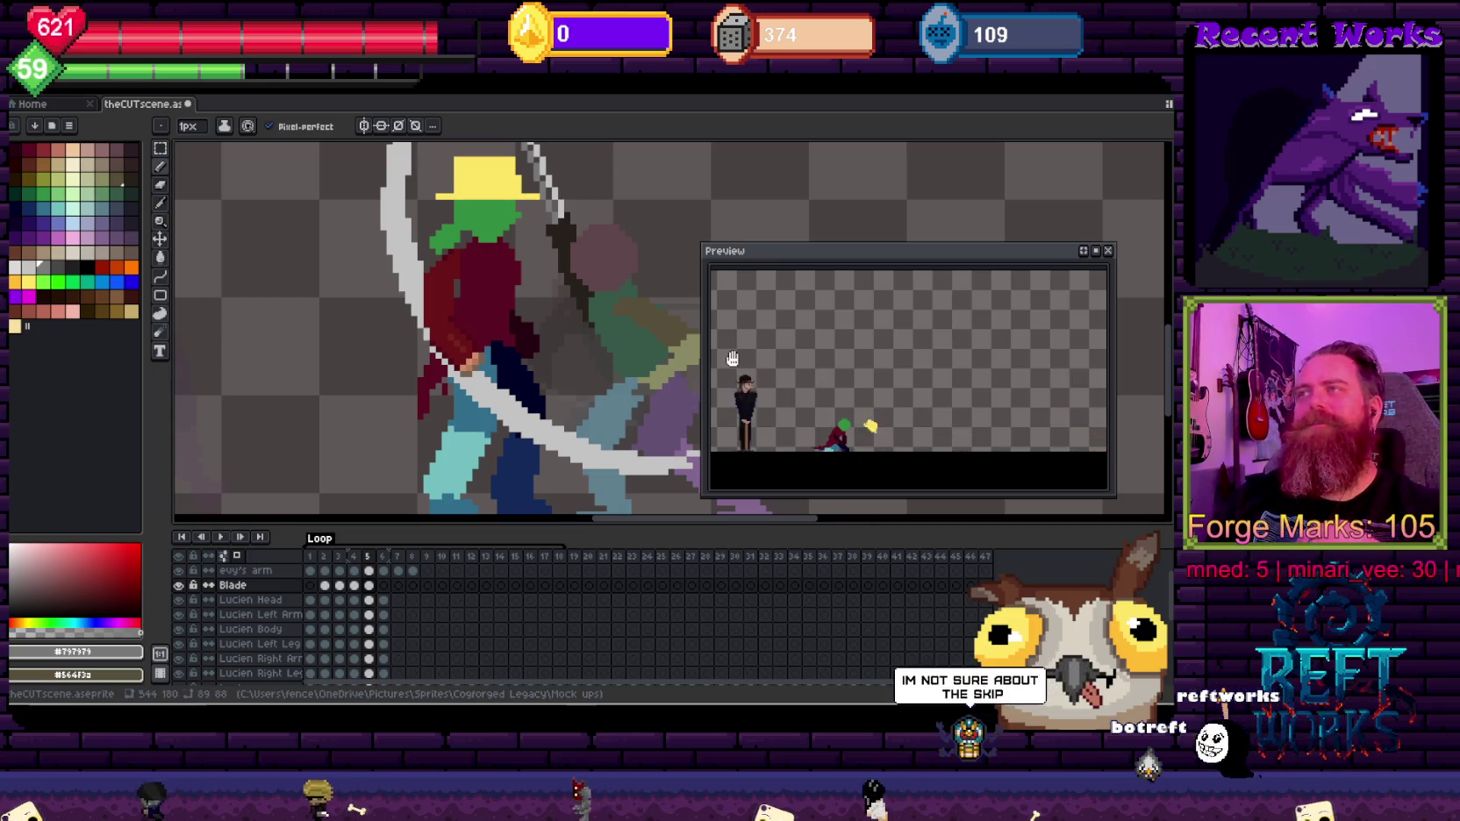
# Step: Advance to frame 6 and flip through the poses to check the timing
pyautogui.scroll(-1, 725, 358)
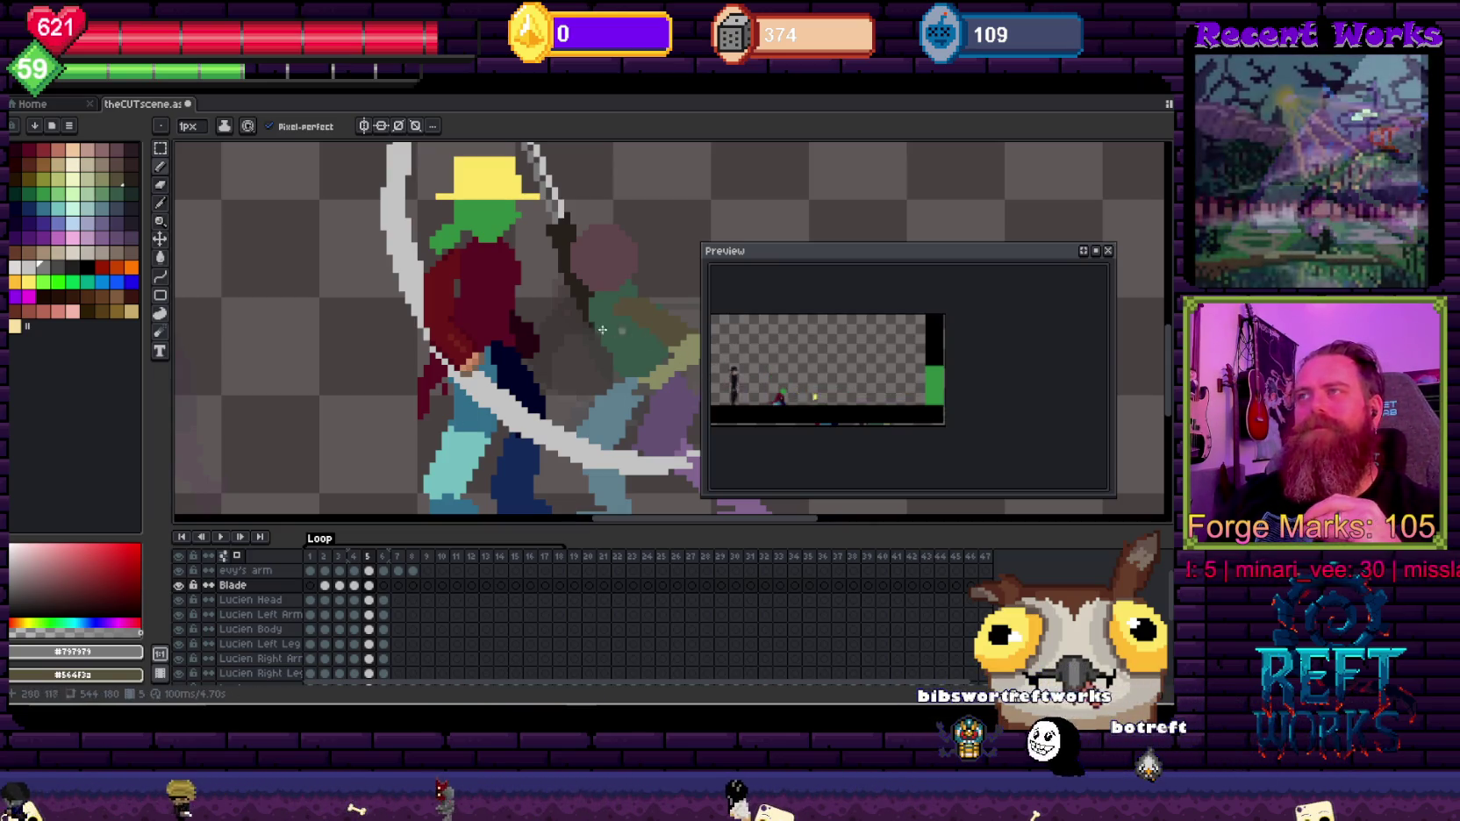
pyautogui.scroll(-1, 544, 362)
pyautogui.scroll(-1, 543, 362)
pyautogui.press('Right')
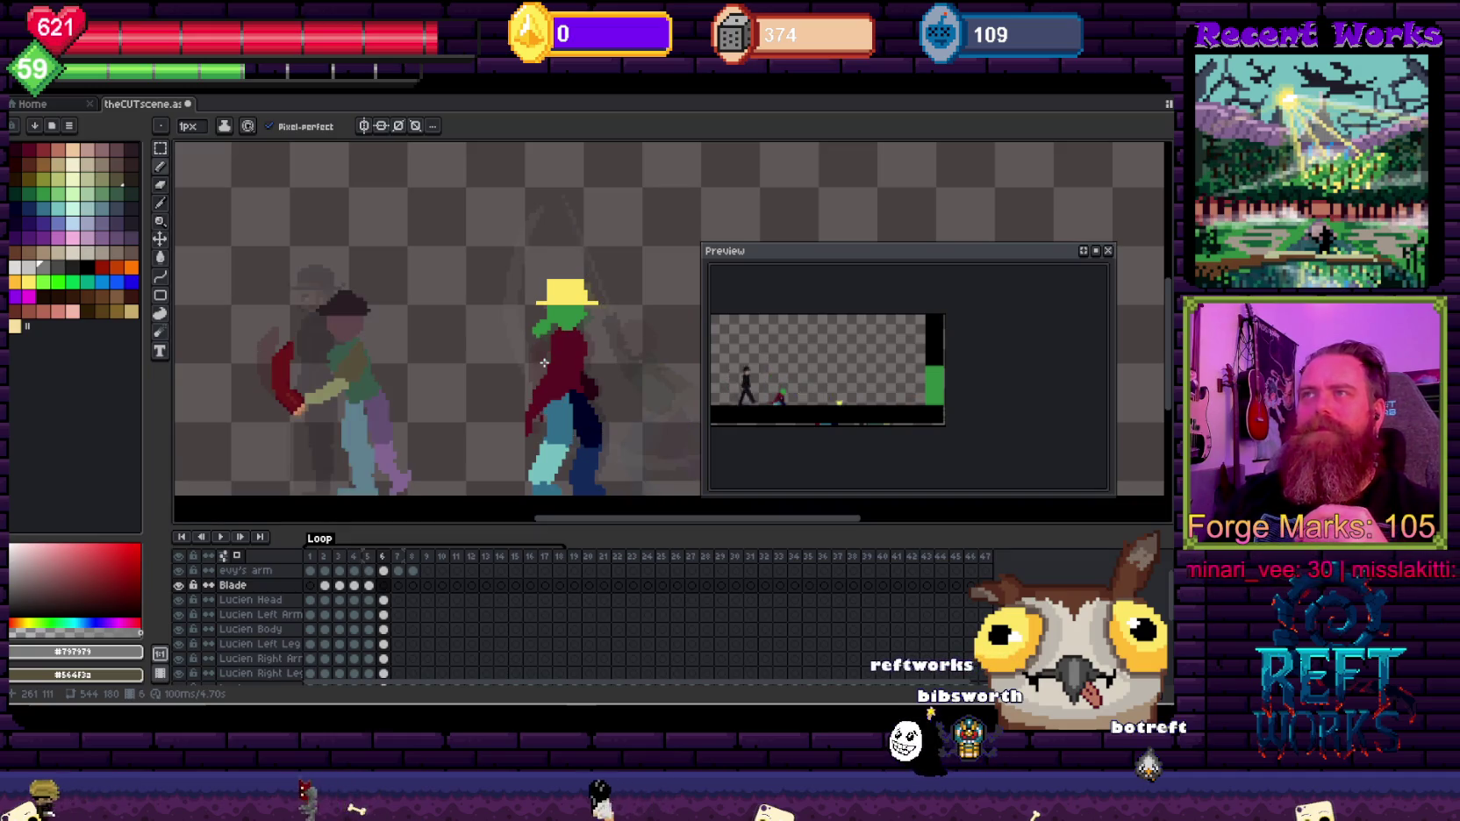
pyautogui.press('Return')
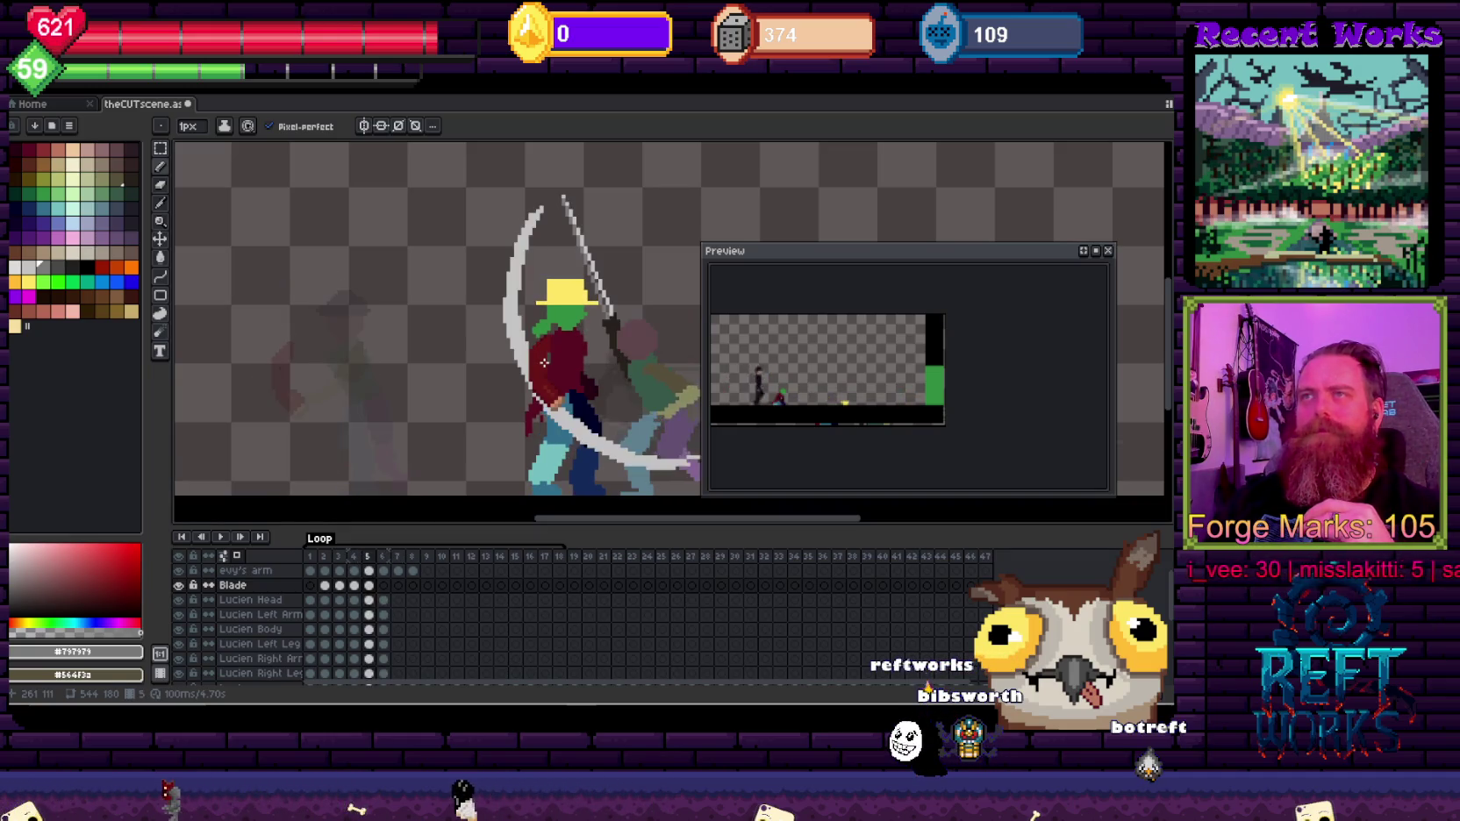
pyautogui.press('Return')
pyautogui.scroll(-2, 351, 298)
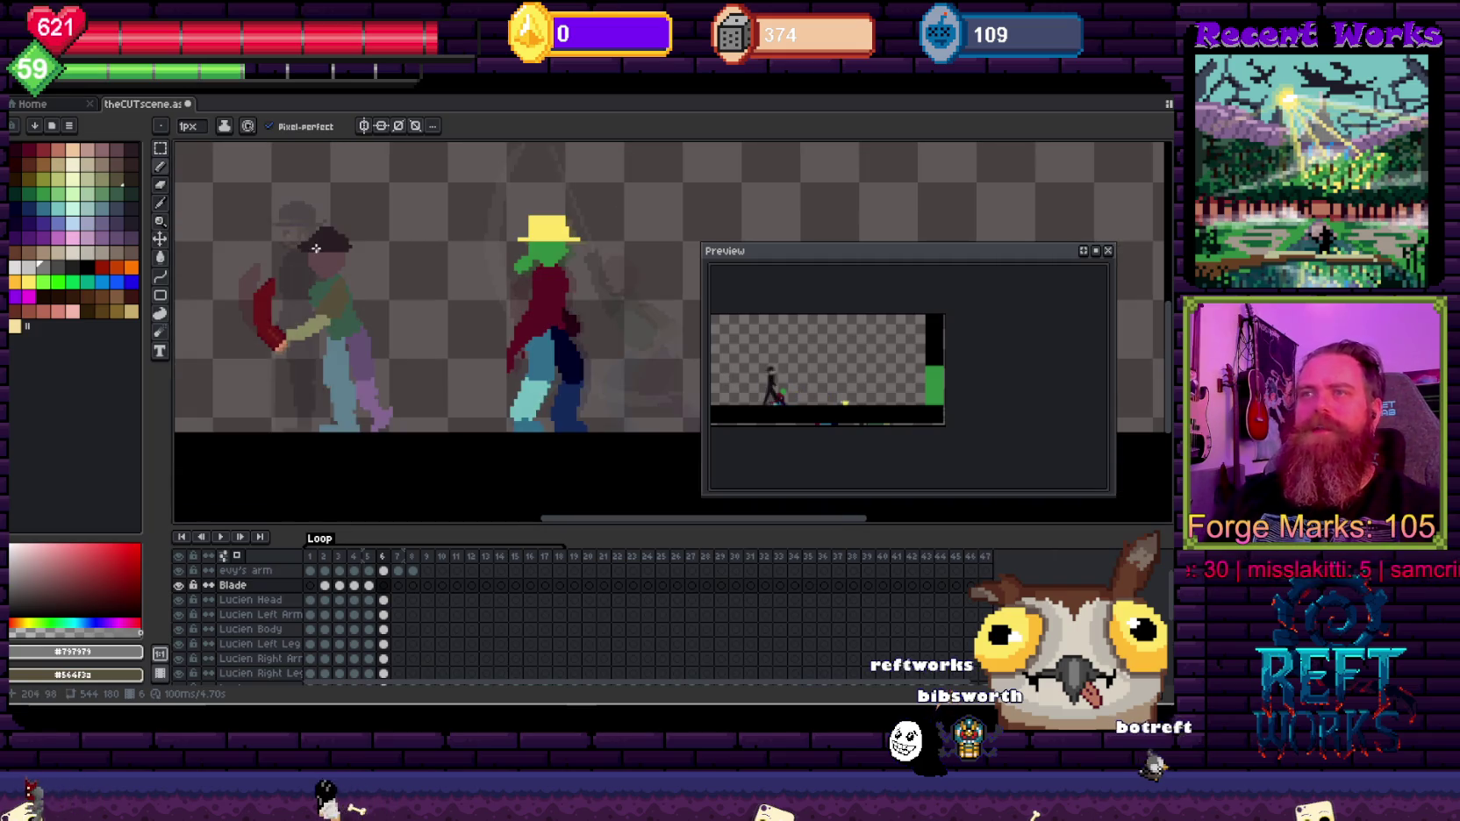
pyautogui.hscroll(-2, 466, 291)
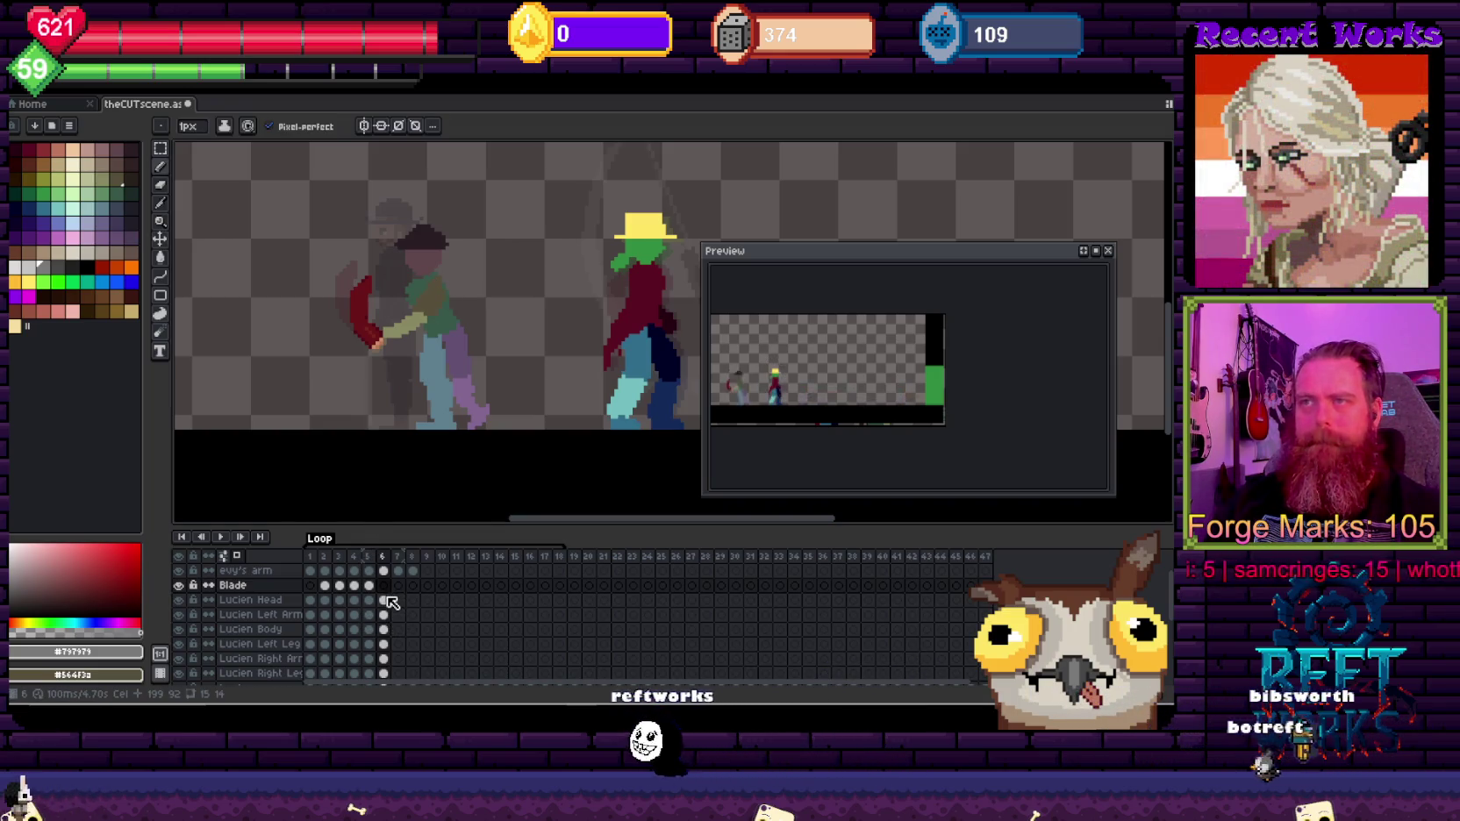
# Step: Shift Lucien's body cels and evy's red arm right in frame 6, toward the swordsman
pyautogui.moveTo(390, 602); pyautogui.dragTo(385, 670)
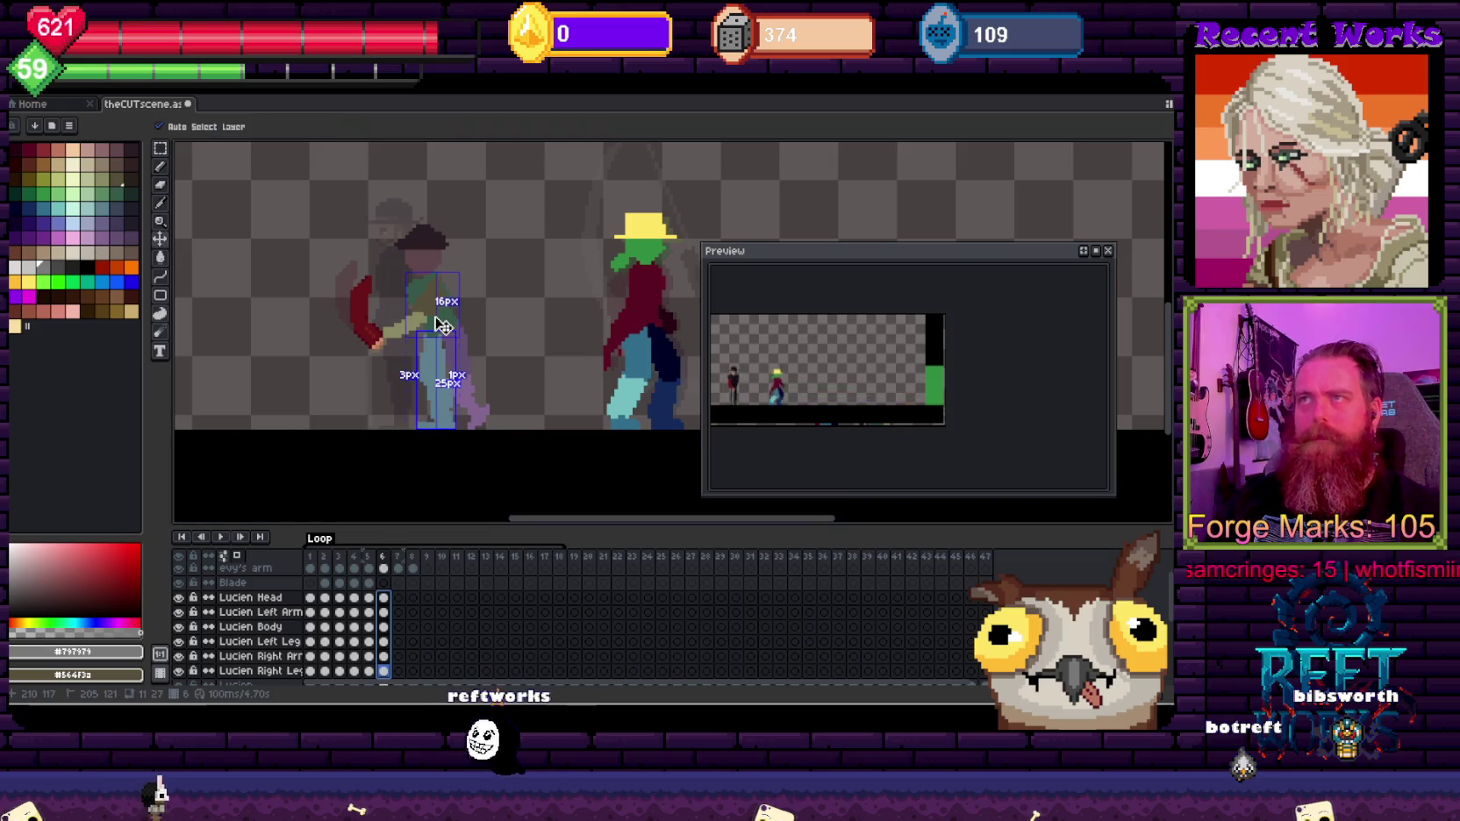
pyautogui.moveTo(478, 362); pyautogui.dragTo(536, 361)
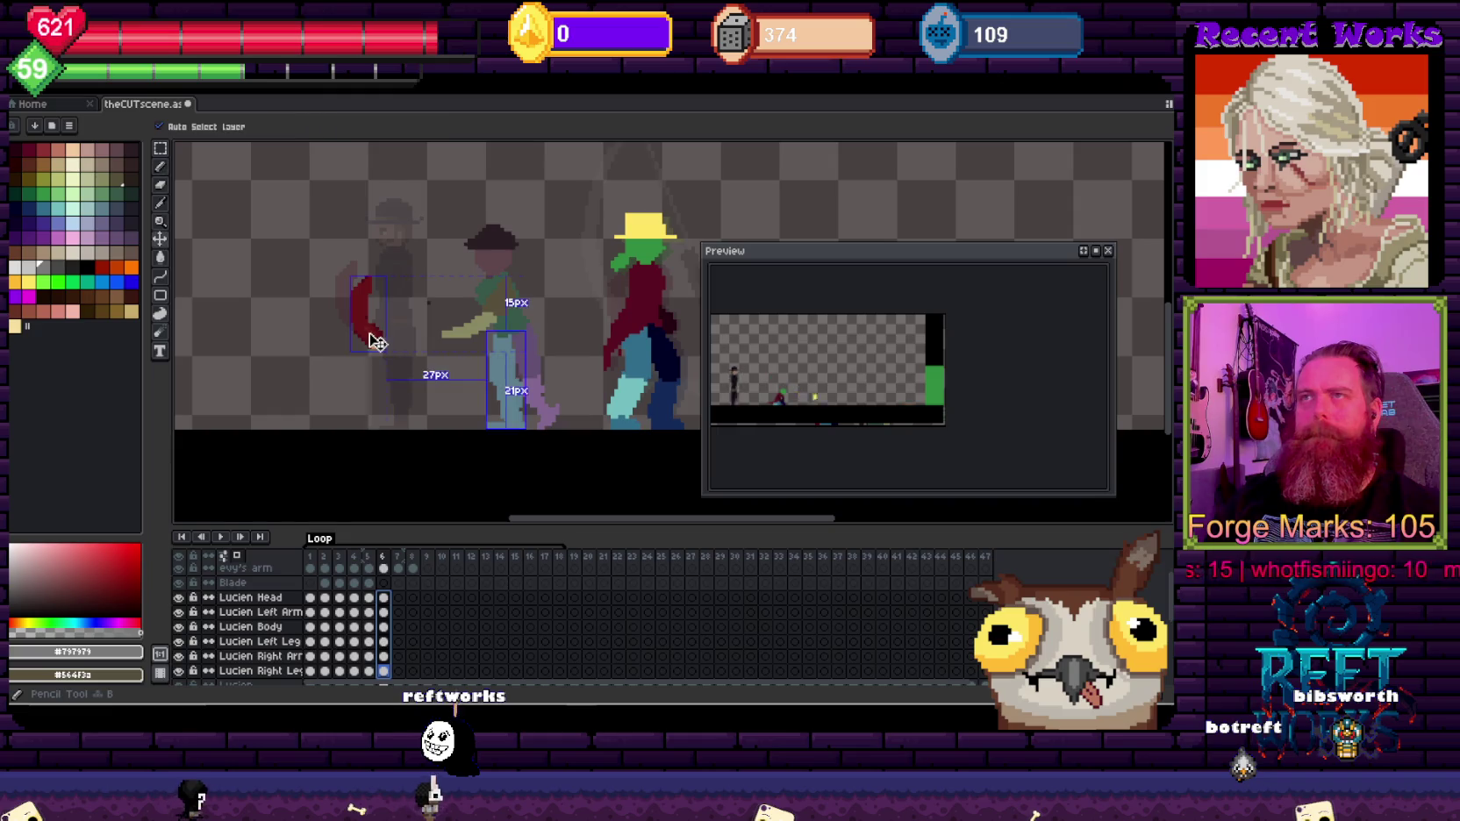
pyautogui.moveTo(375, 341); pyautogui.dragTo(474, 338)
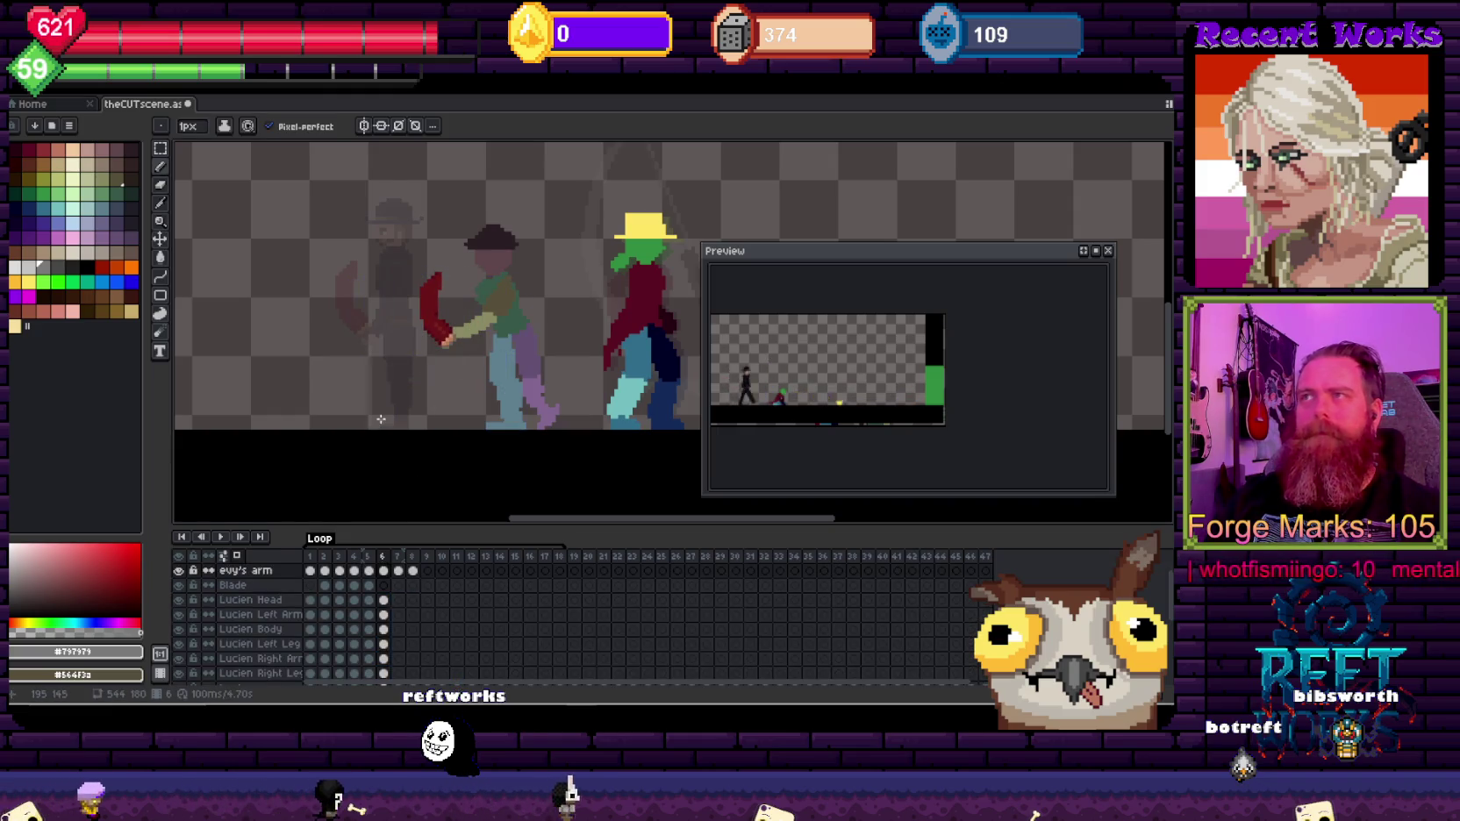
pyautogui.scroll(-1, 421, 358)
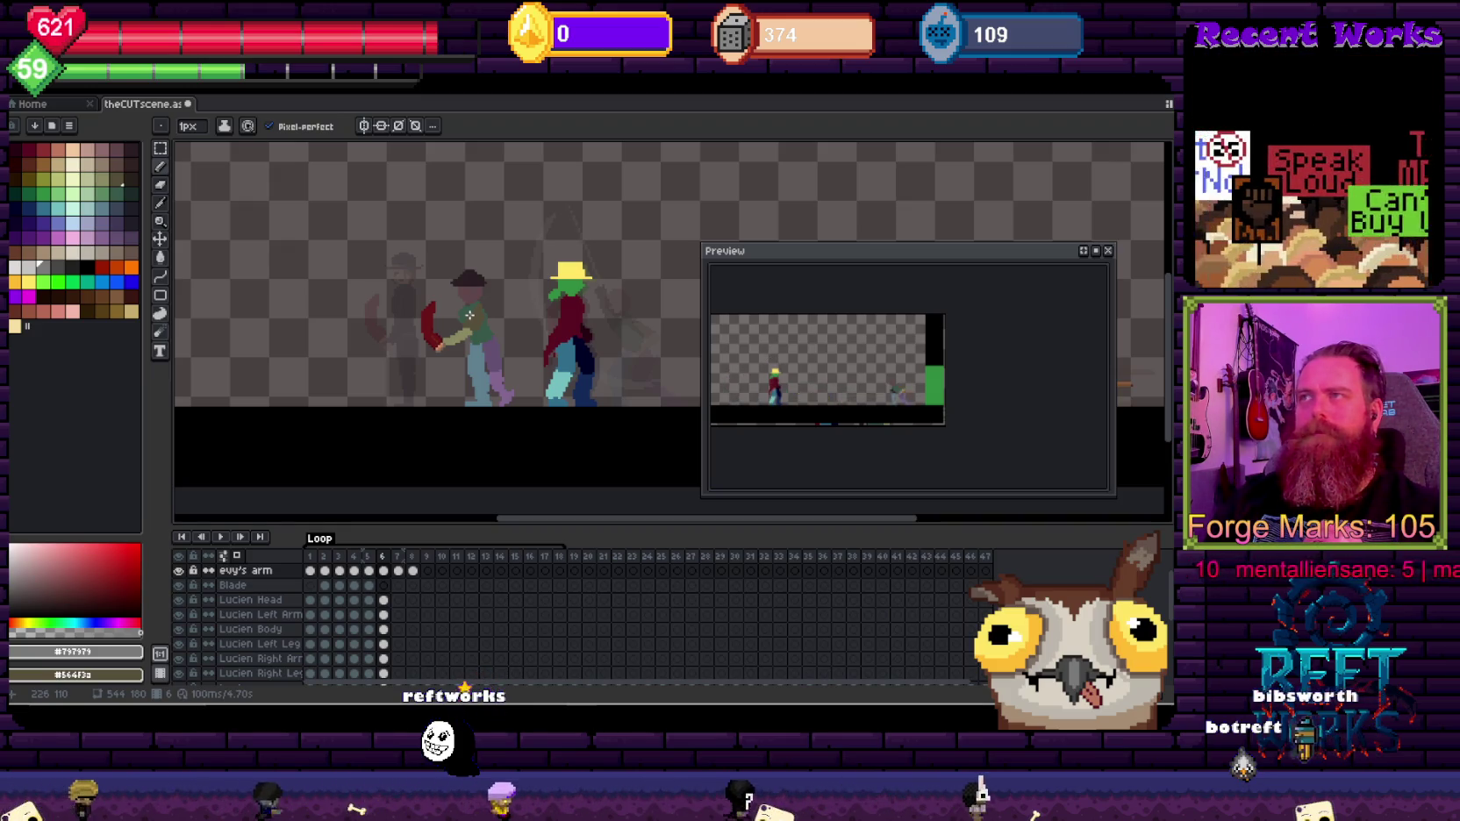
# Step: Zoom out the canvas and fit the whole scene in the Preview window, characters left
pyautogui.scroll(-2, 512, 410)
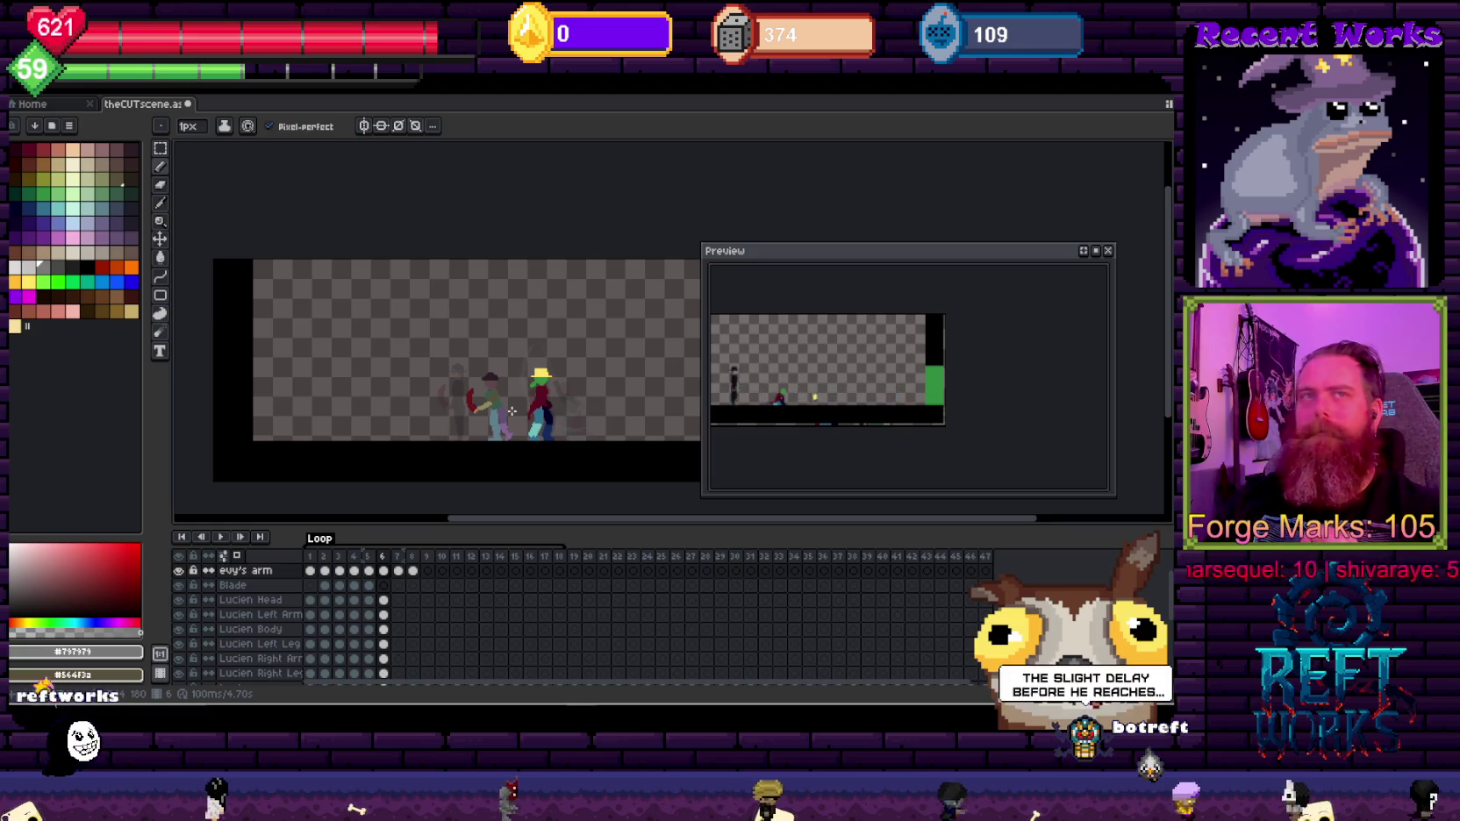
pyautogui.scroll(2, 789, 399)
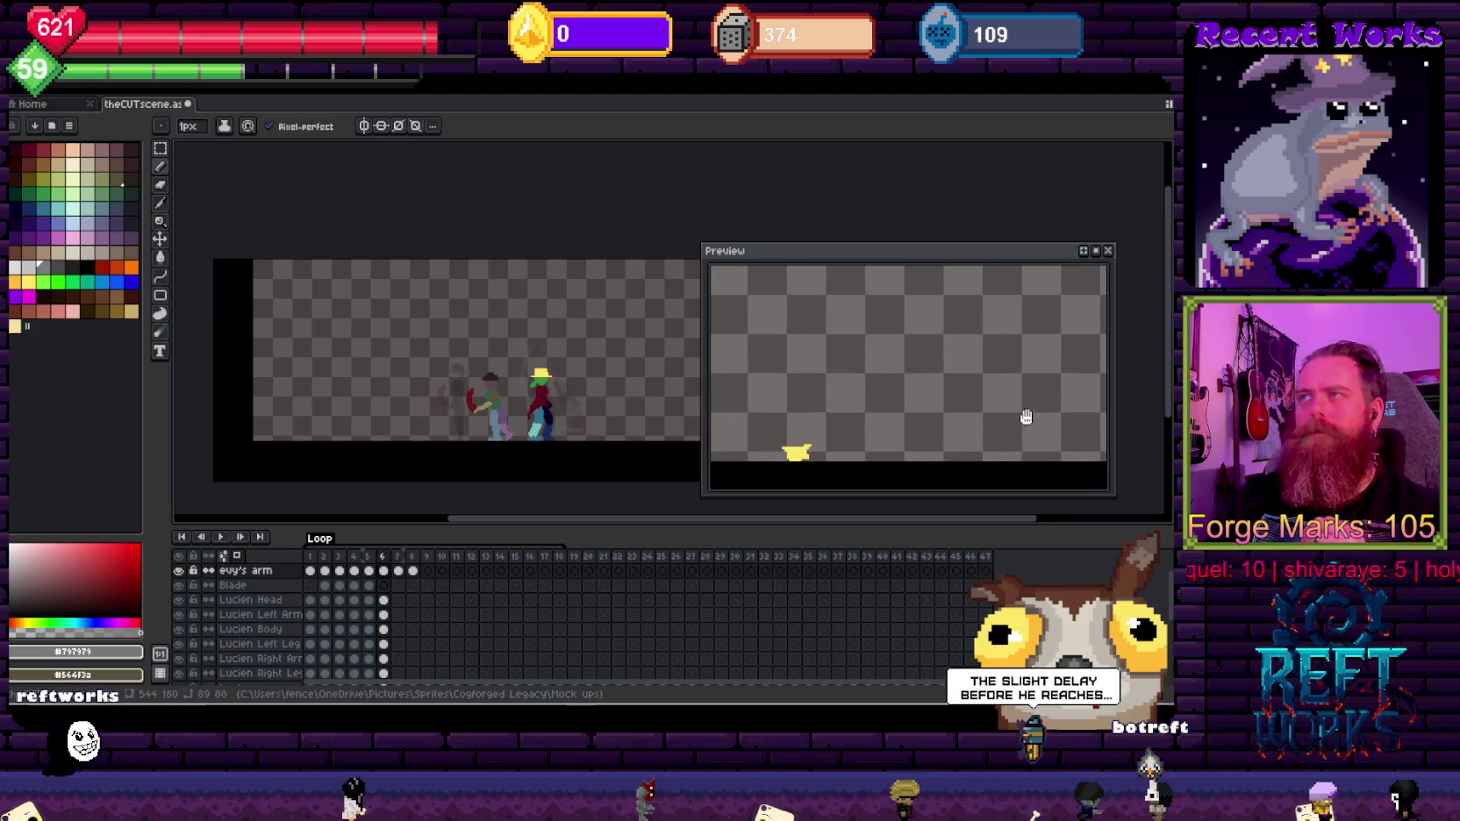
pyautogui.moveTo(862, 398); pyautogui.dragTo(1005, 432)
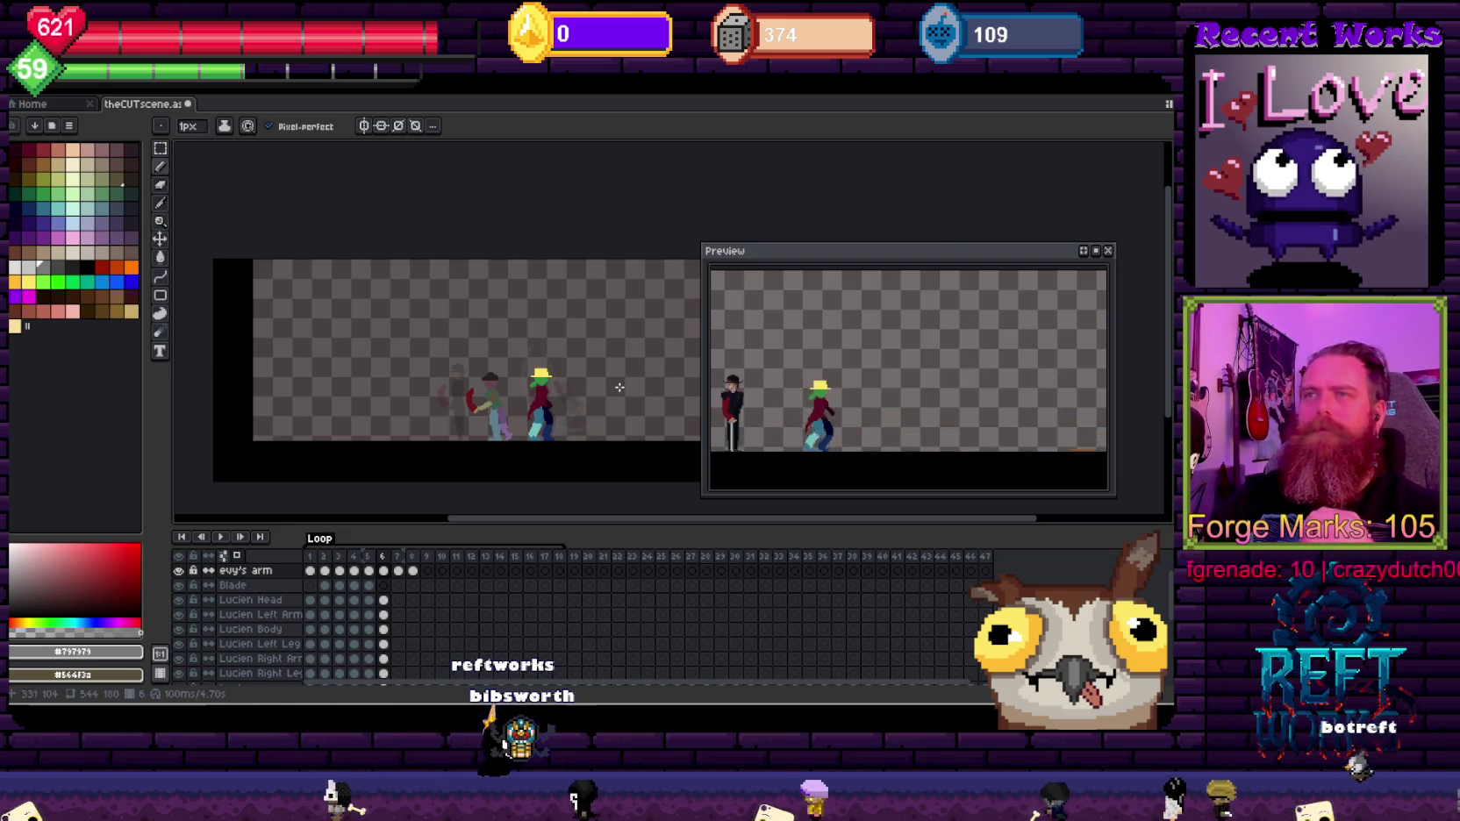
# Step: Flip between frames 3, 4 and 5 to compare the sword-swing poses
pyautogui.press('Left')
pyautogui.press('Left')
pyautogui.press('Left')
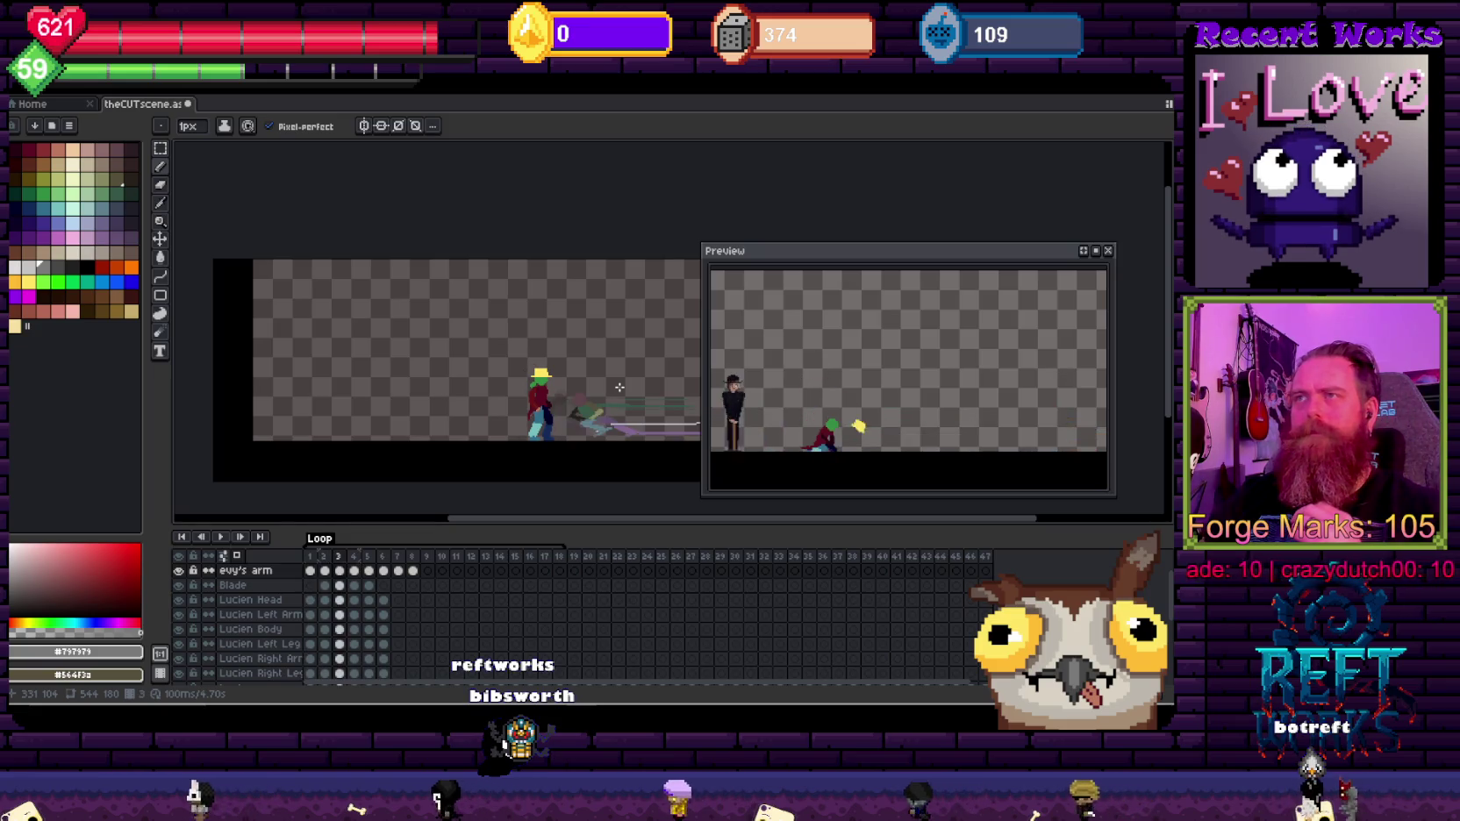
pyautogui.press('Right')
pyautogui.press('Right')
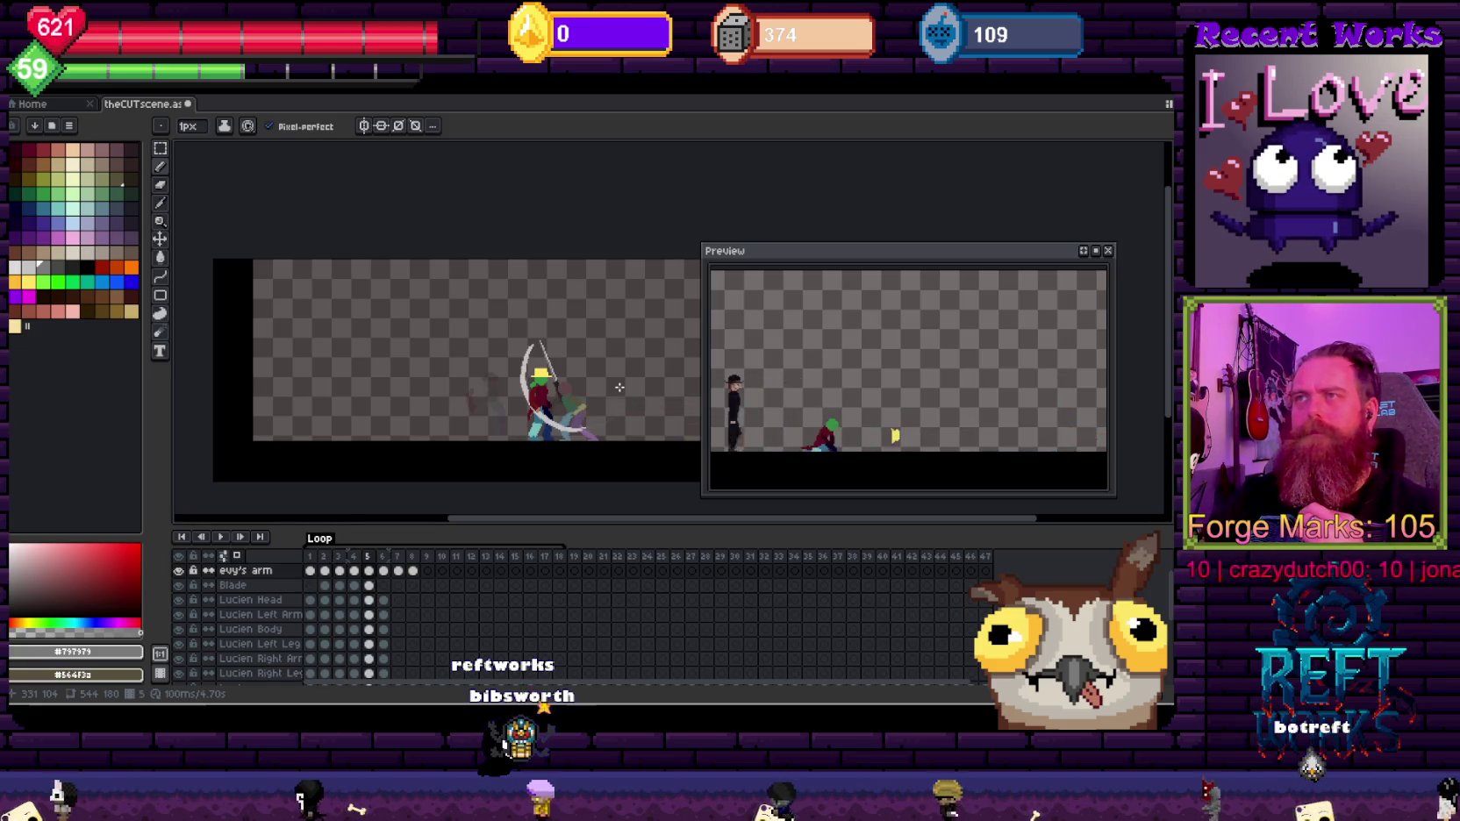
pyautogui.press('Left')
pyautogui.press('Right')
pyautogui.press('Left')
pyautogui.press('Left')
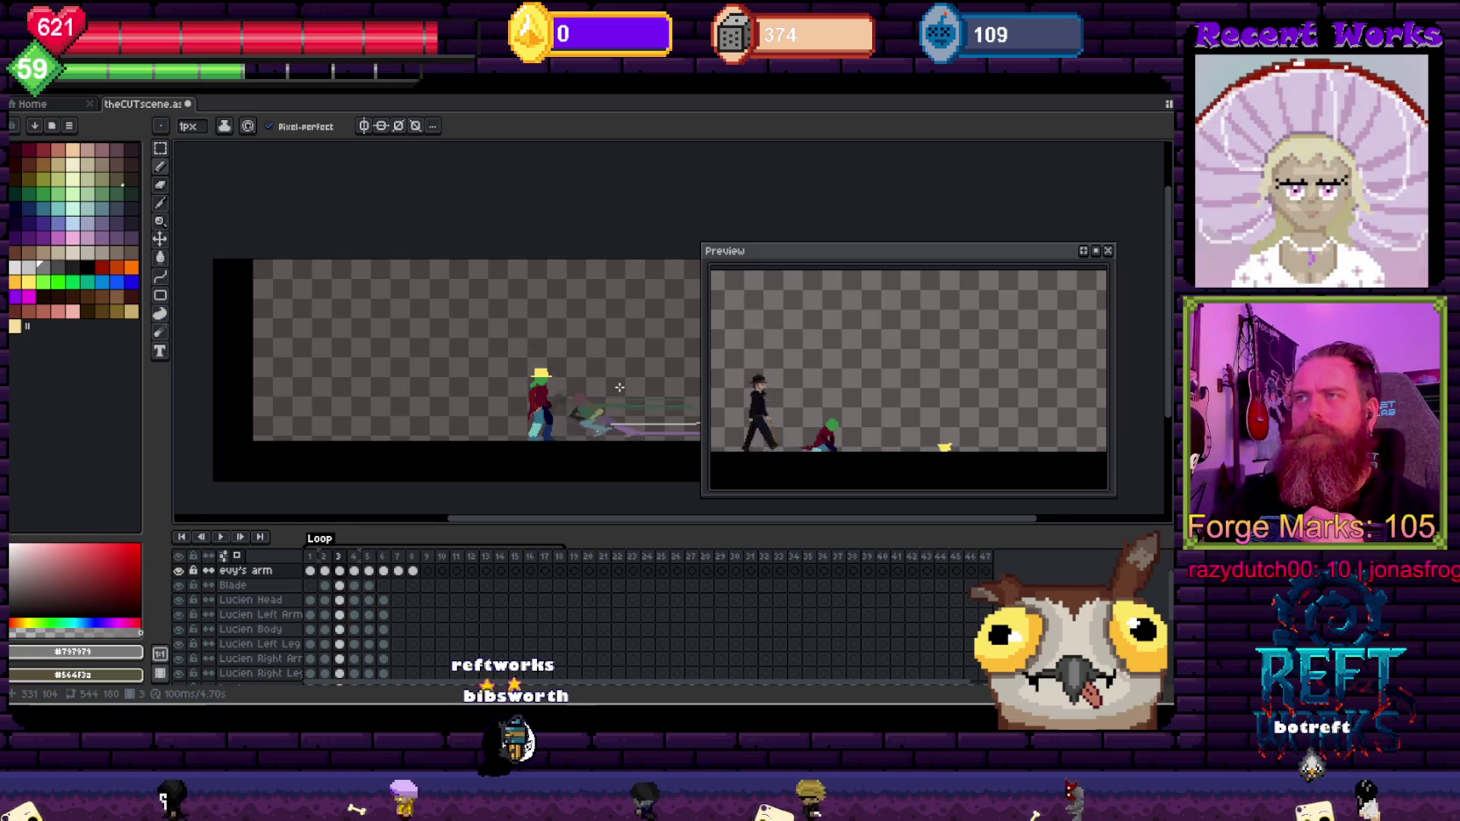
pyautogui.press('Right')
# Step: Keep comparing the pre-swing and blade-swing frames, then zoom in on the characters
pyautogui.press('Left')
pyautogui.press('Left')
pyautogui.press('Right')
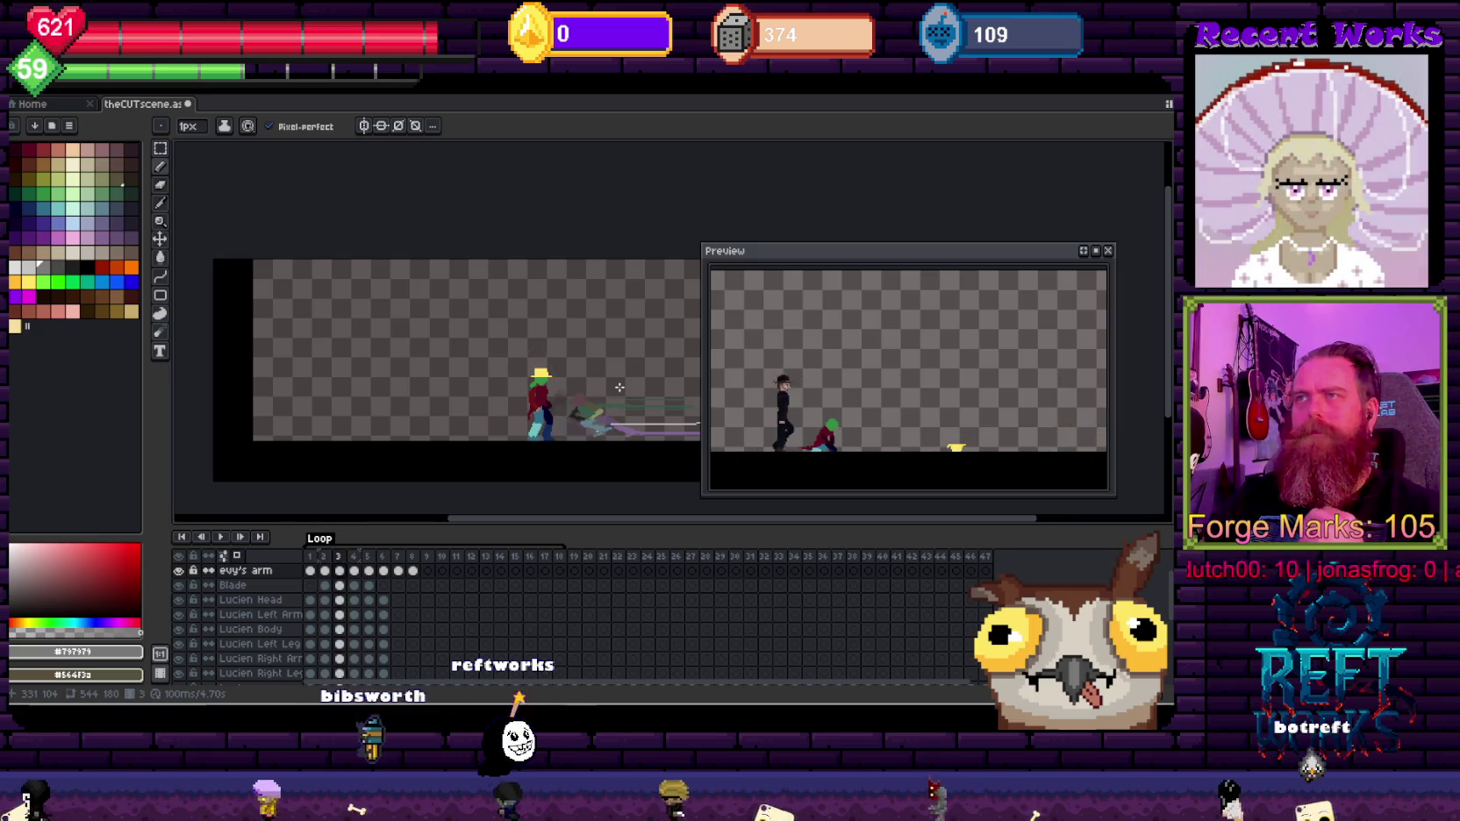
pyautogui.press('Right')
pyautogui.press('Right')
pyautogui.press('Left')
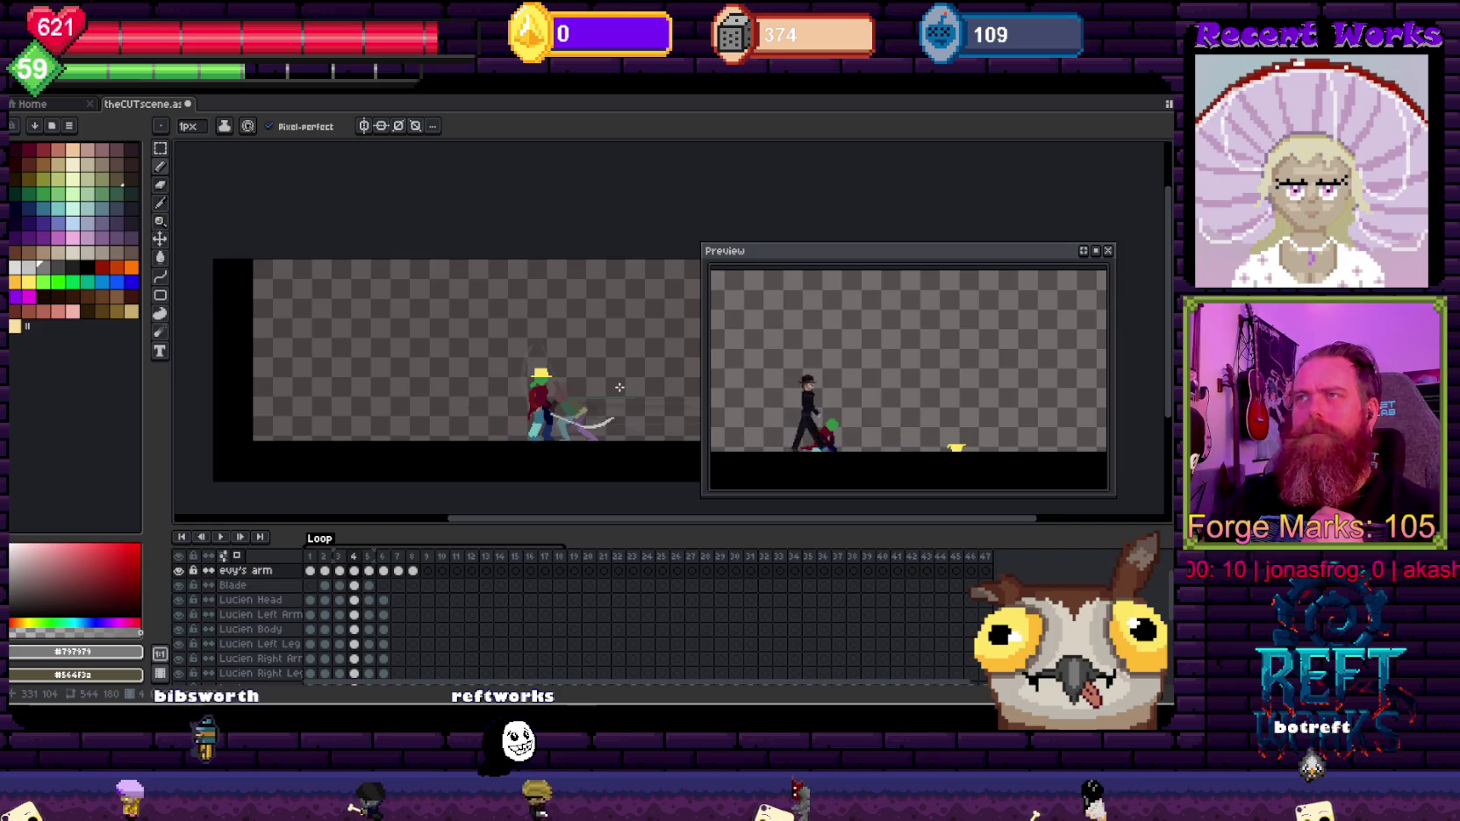
pyautogui.press('Right')
pyautogui.press('Left')
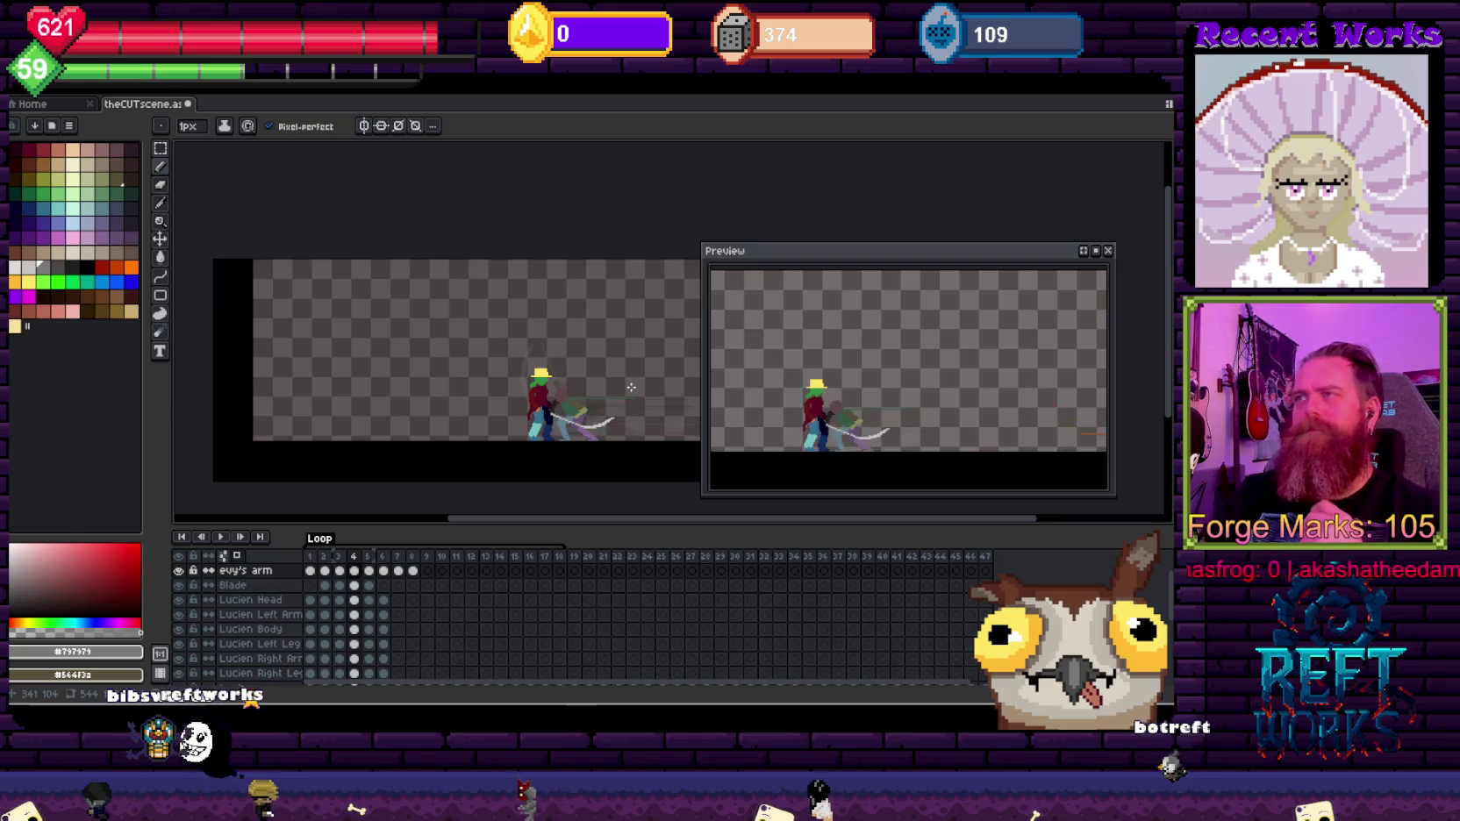
pyautogui.moveTo(631, 387)
pyautogui.mouseDown()
pyautogui.moveTo(531, 416)
pyautogui.moveTo(500, 382)
pyautogui.mouseUp()
pyautogui.scroll(3, 531, 415)
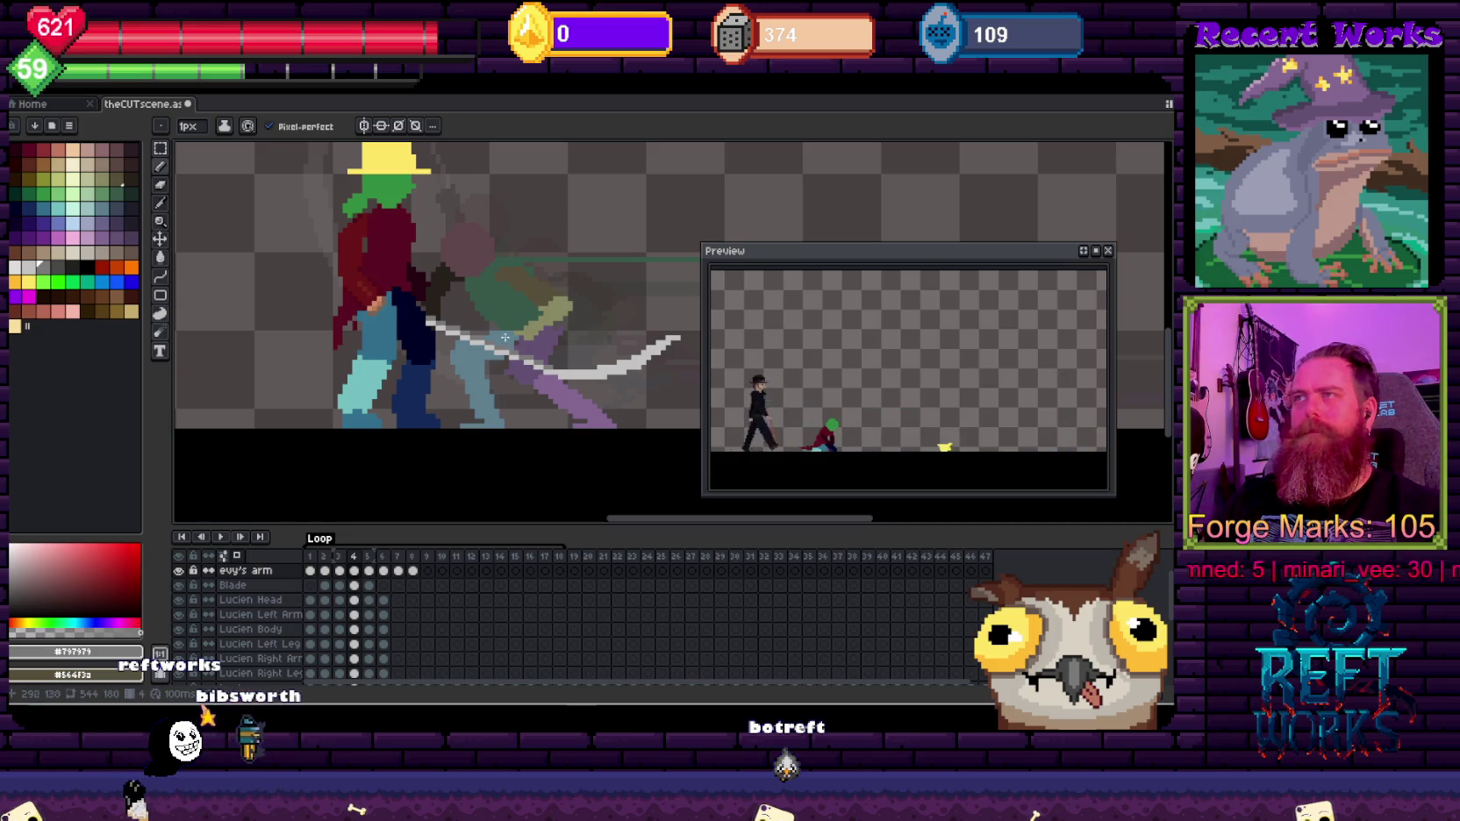
# Step: On frame 4, make the Blade layer active and erase the blade's far tip
pyautogui.press('Left')
pyautogui.press('Right')
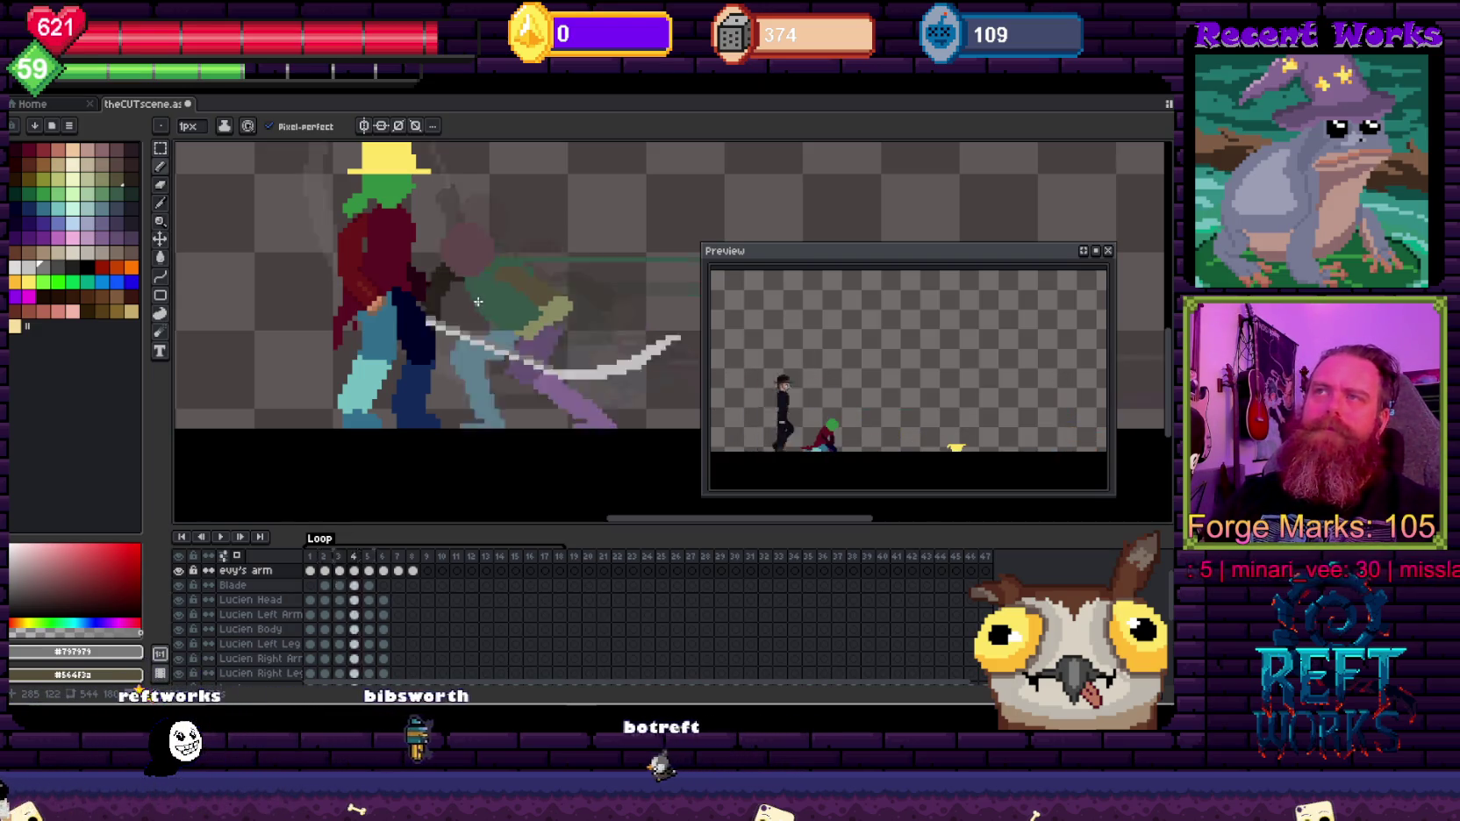
pyautogui.press('e')
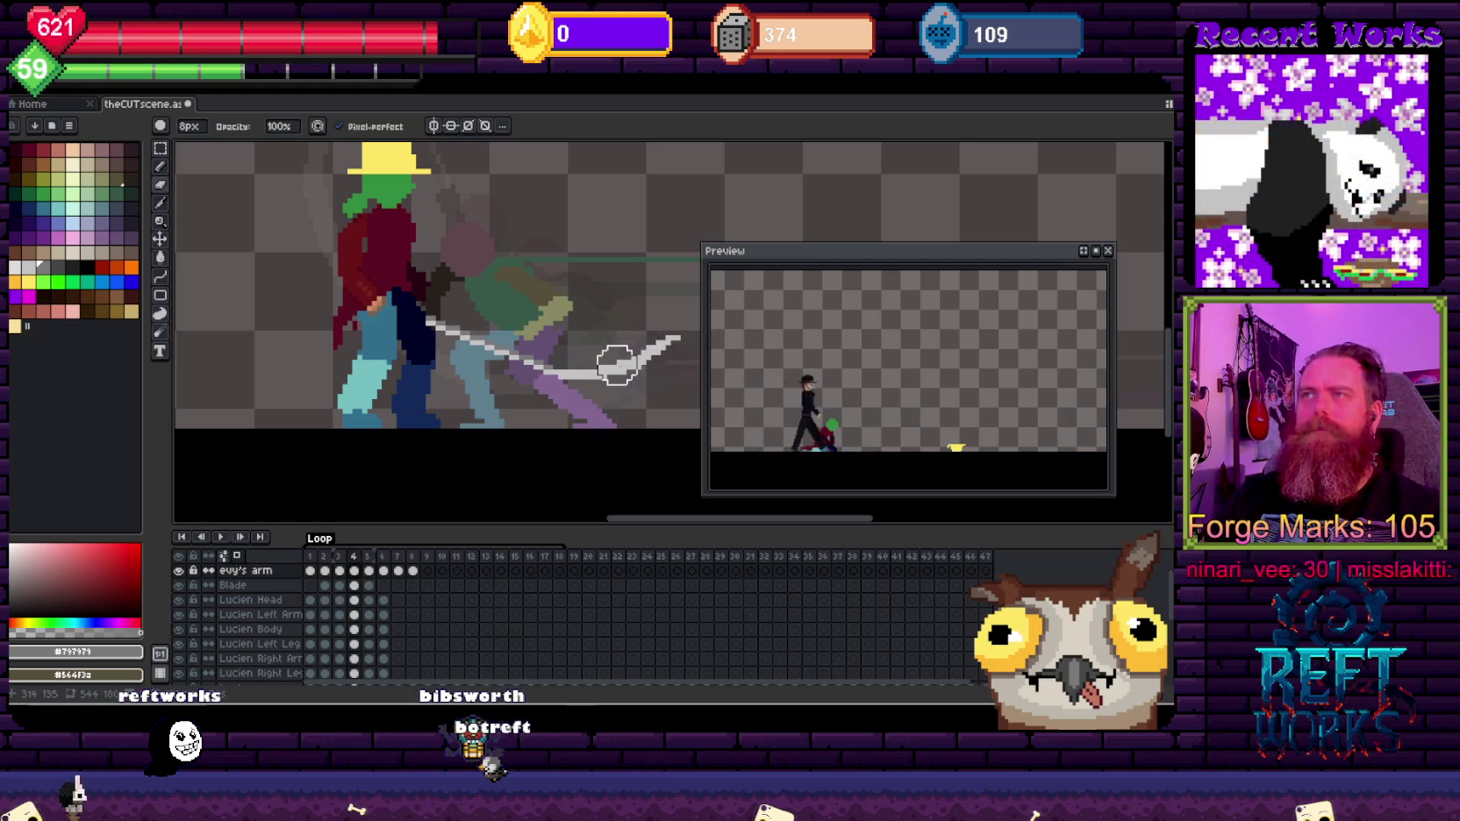
pyautogui.press('v')
pyautogui.click(621, 378)
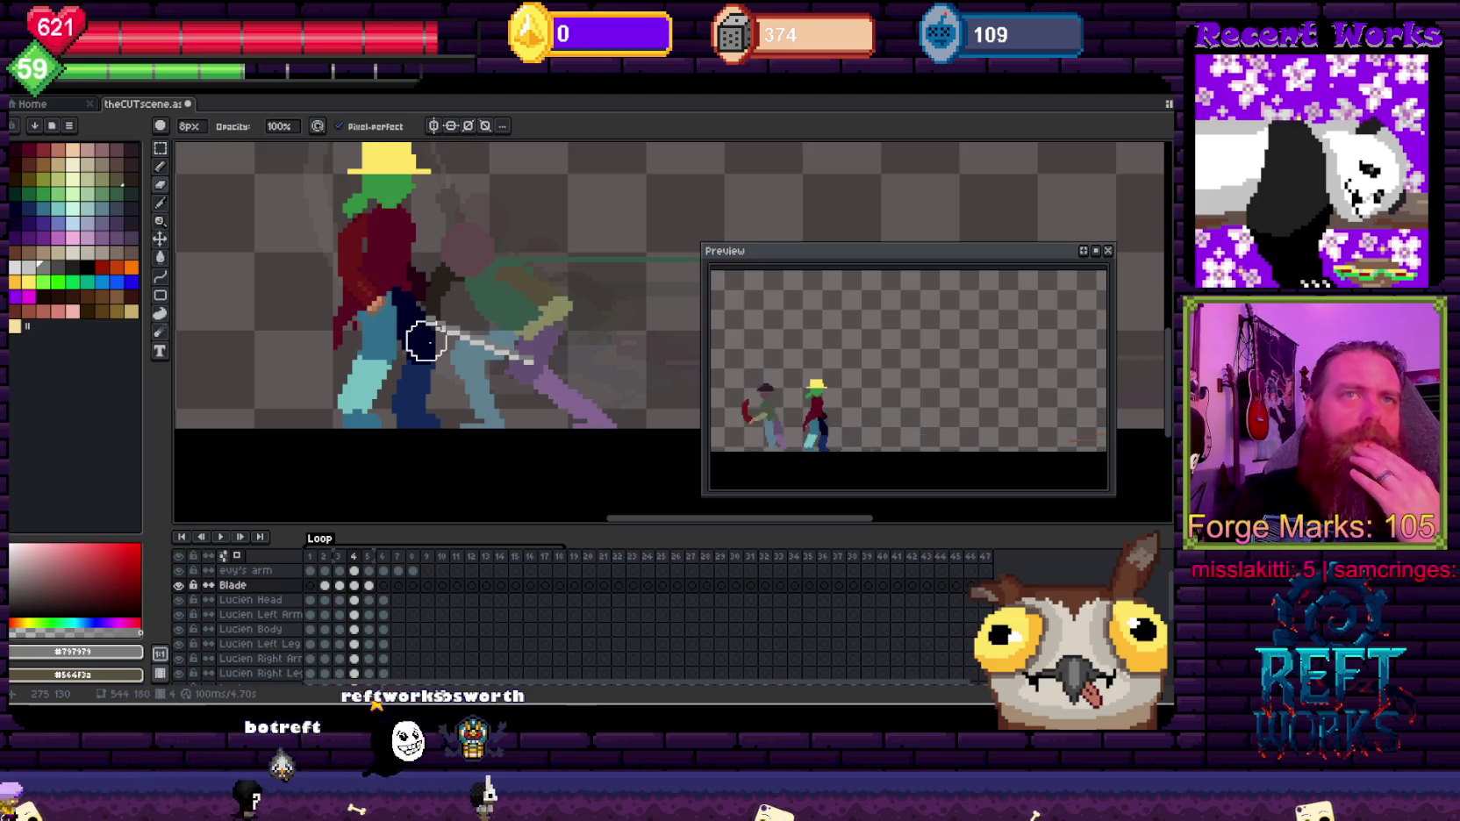
# Step: Zoom out and review frames 1 and 2 of the cutscene
pyautogui.scroll(-2, 430, 341)
pyautogui.scroll(-3, 432, 315)
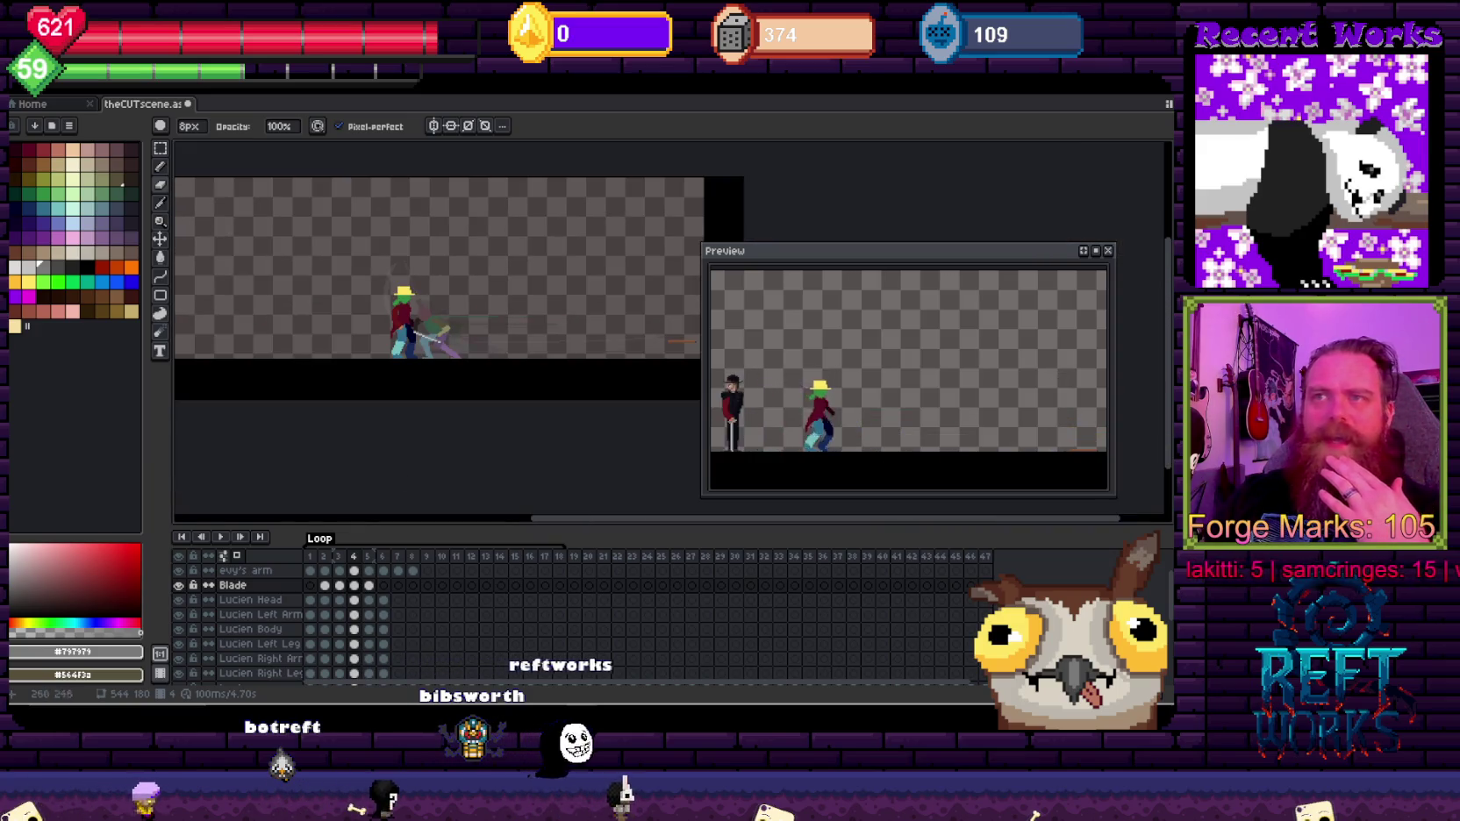
pyautogui.press('Home')
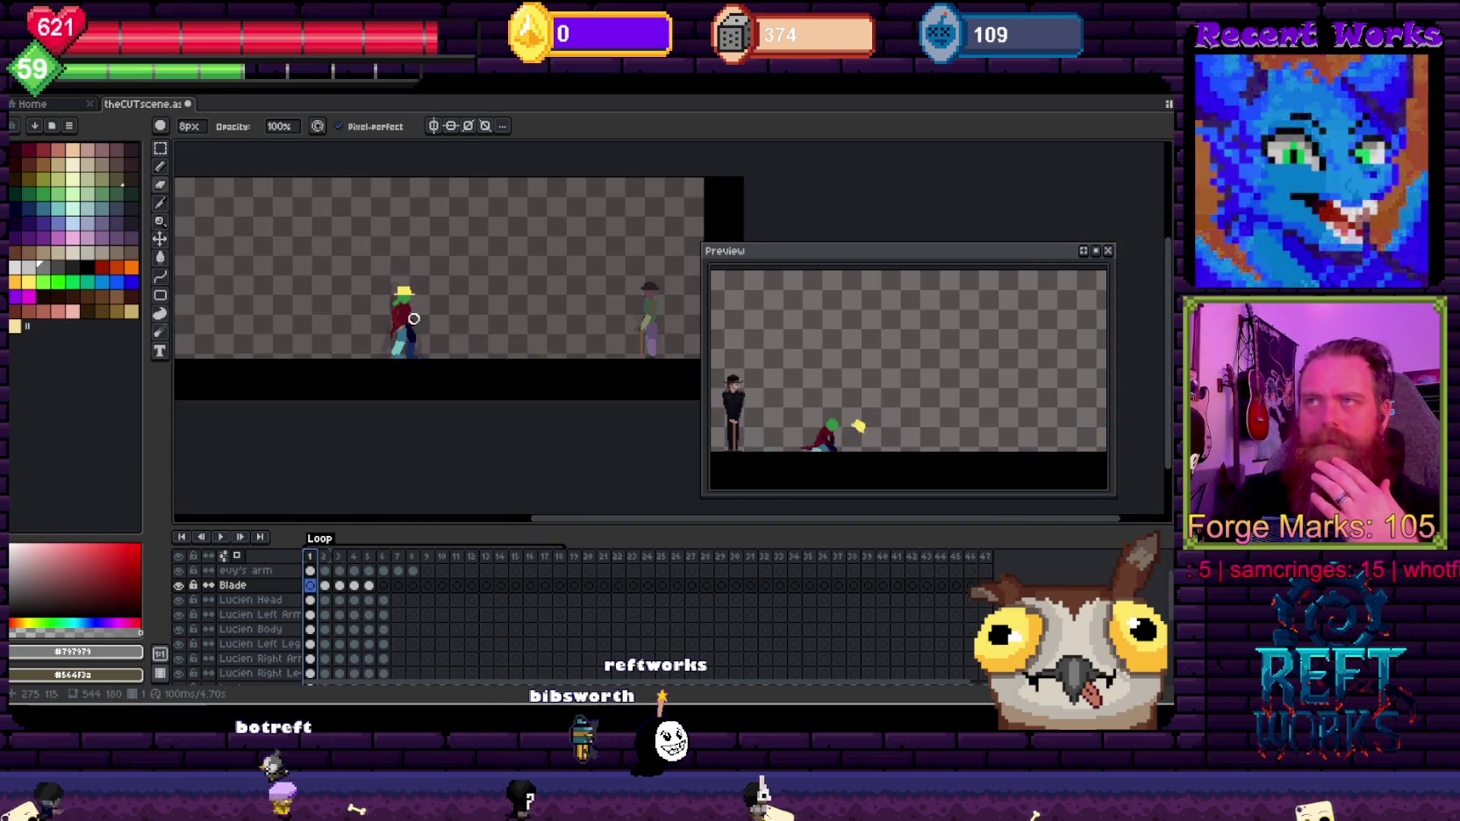
pyautogui.press('Right')
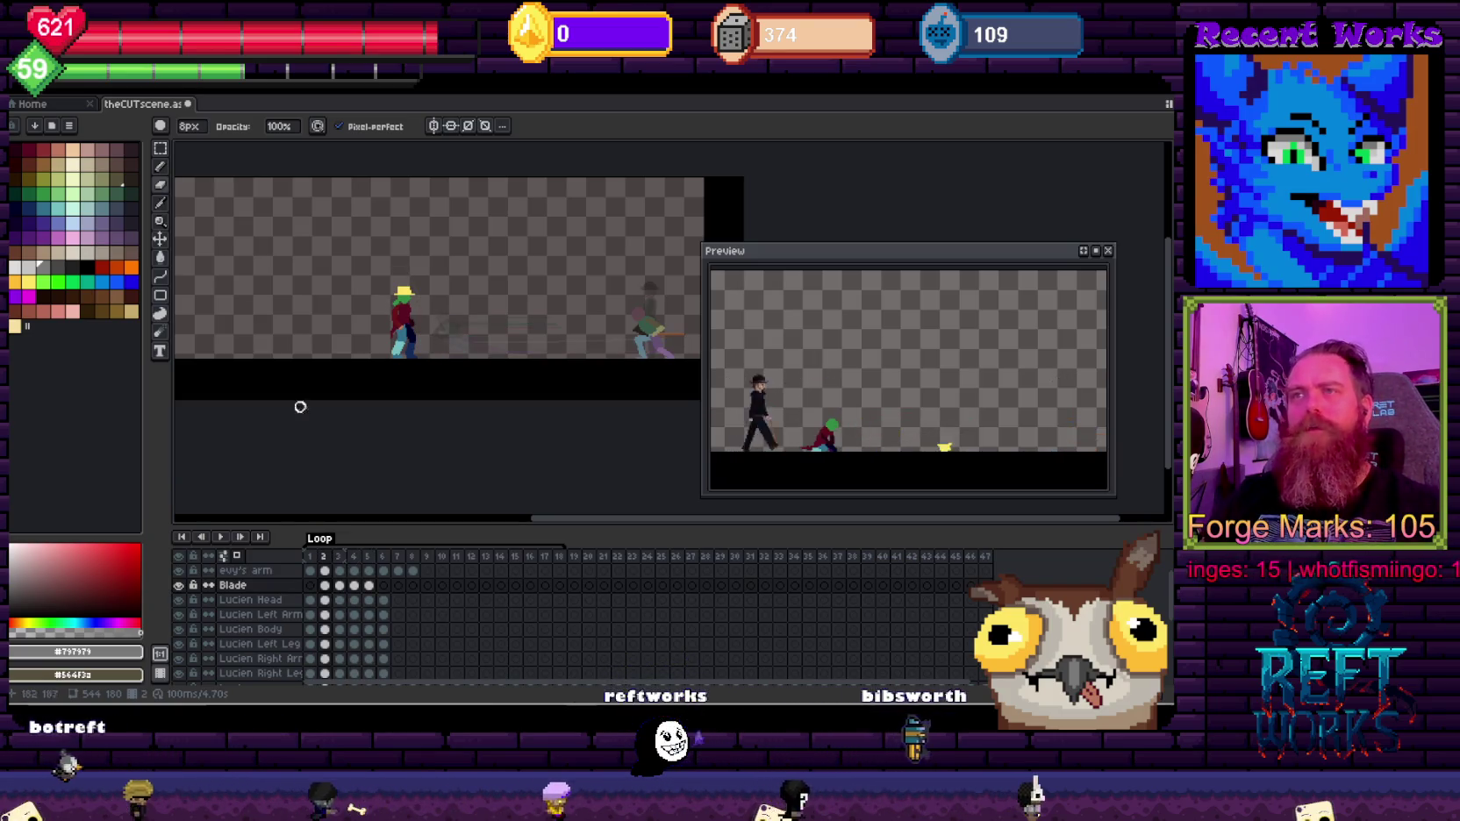
pyautogui.click(310, 556)
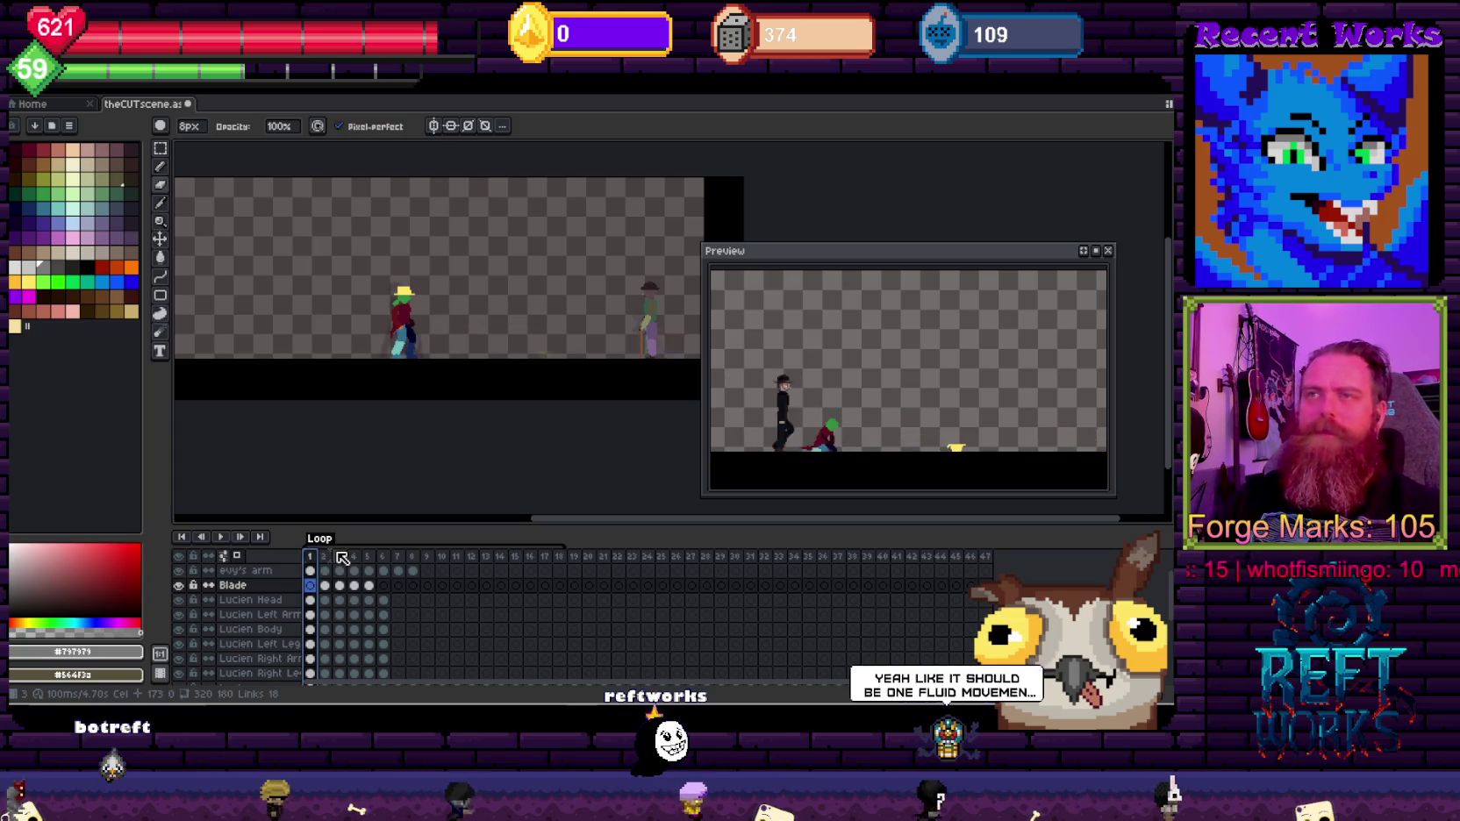
# Step: Insert a new frame after frame 2, then check frames 4, 7, 48 and 5
pyautogui.press('Right')
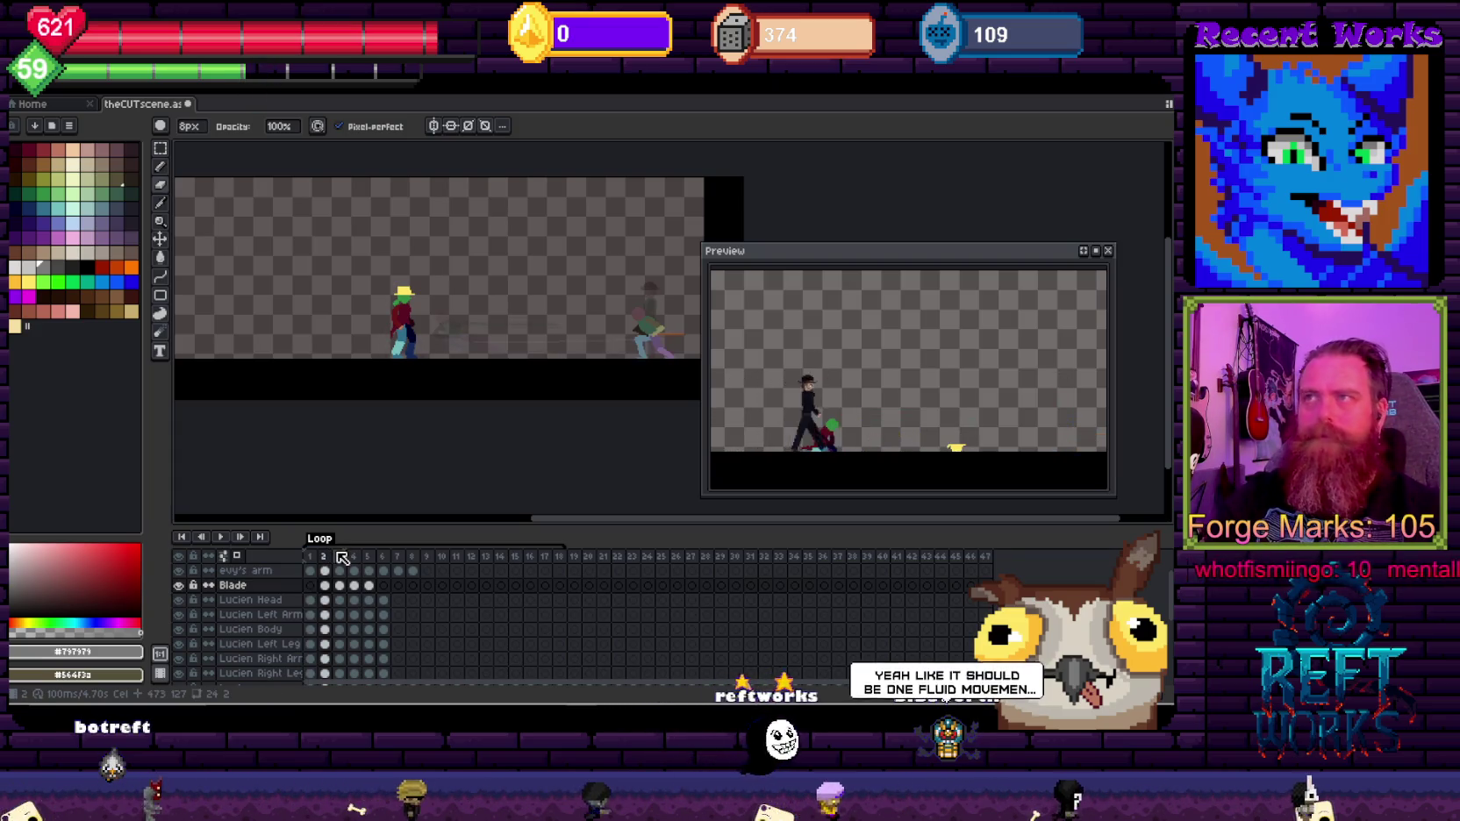
pyautogui.hotkey('alt', 'n')
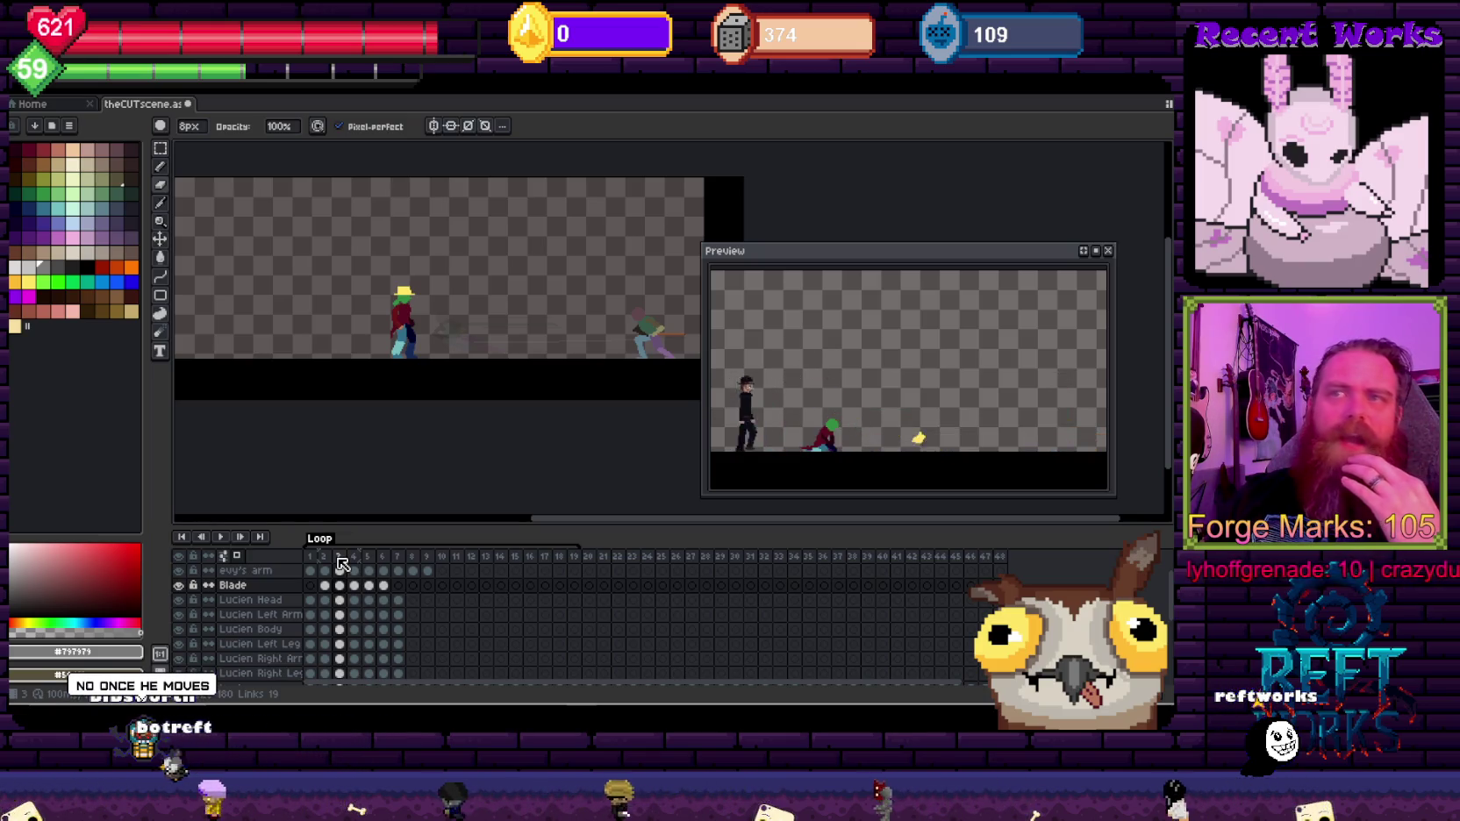
pyautogui.press('Right')
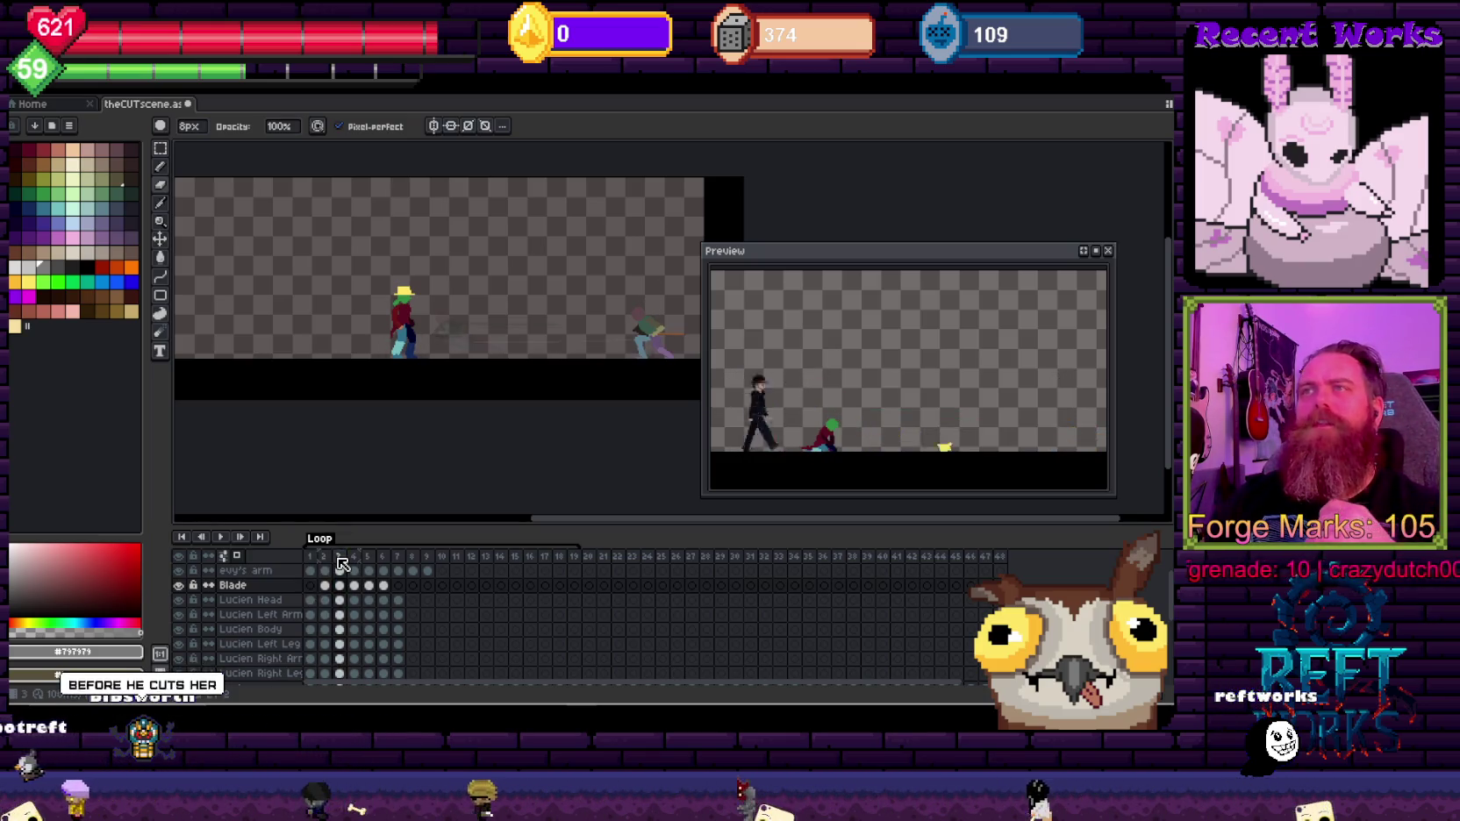
pyautogui.press('Right')
pyautogui.press('Right')
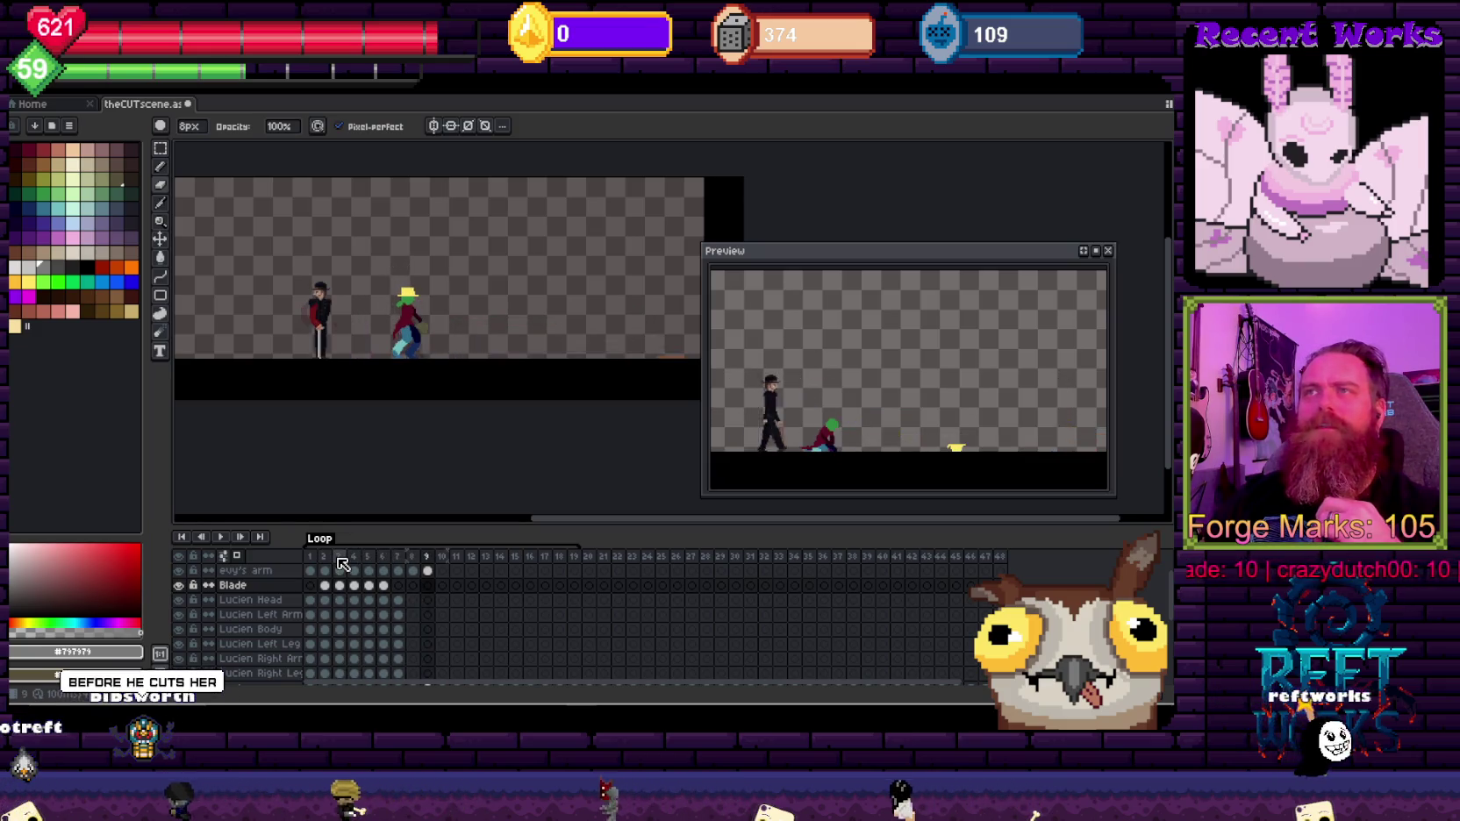
pyautogui.press('Right')
pyautogui.press('Left')
pyautogui.press('Left')
pyautogui.press('Left')
pyautogui.press('Left')
pyautogui.press('Left')
pyautogui.press('Left')
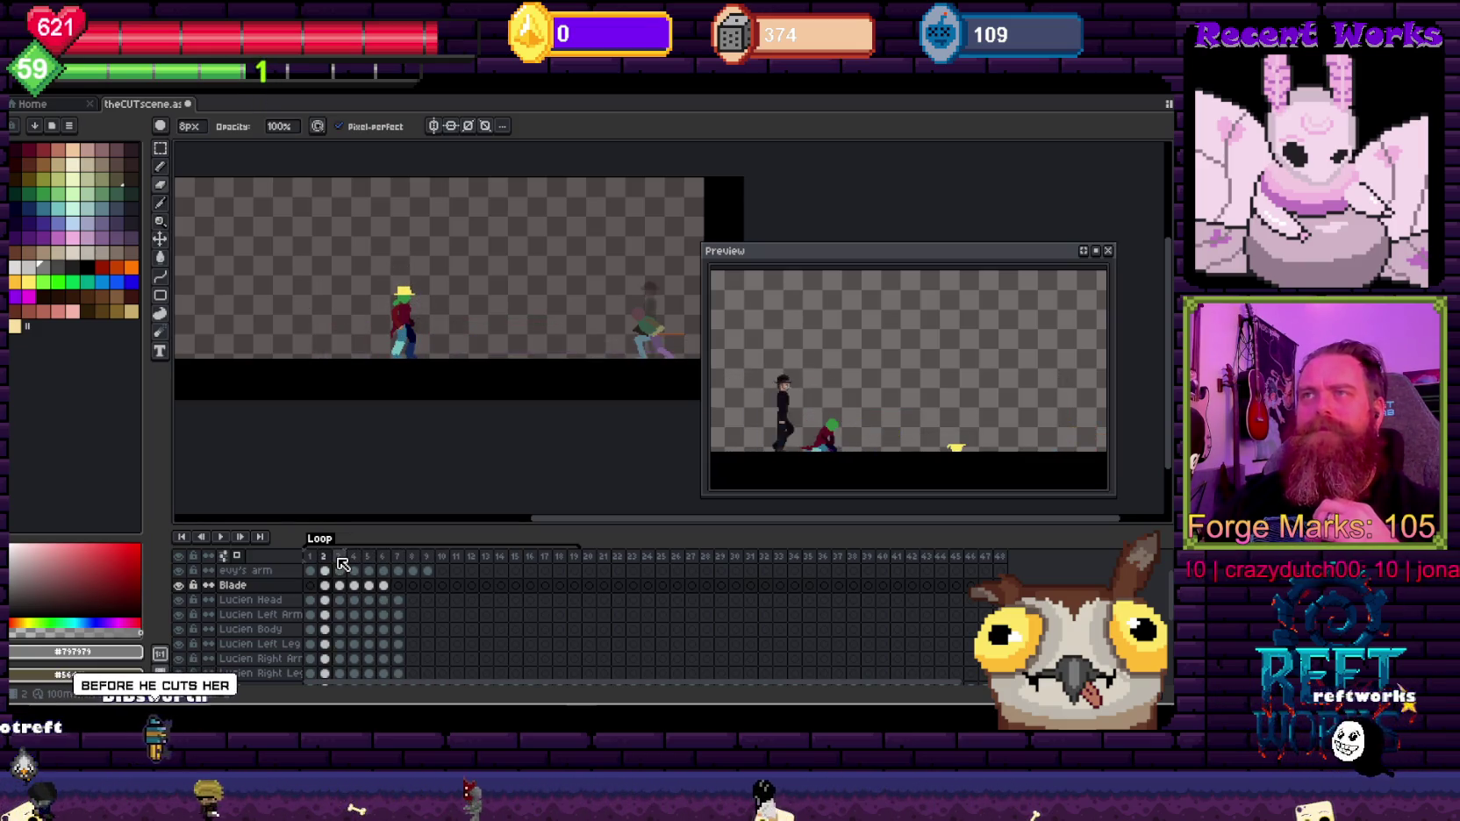
pyautogui.press('Left')
pyautogui.press('Right')
pyautogui.press('Right')
pyautogui.press('Right')
pyautogui.press('Right')
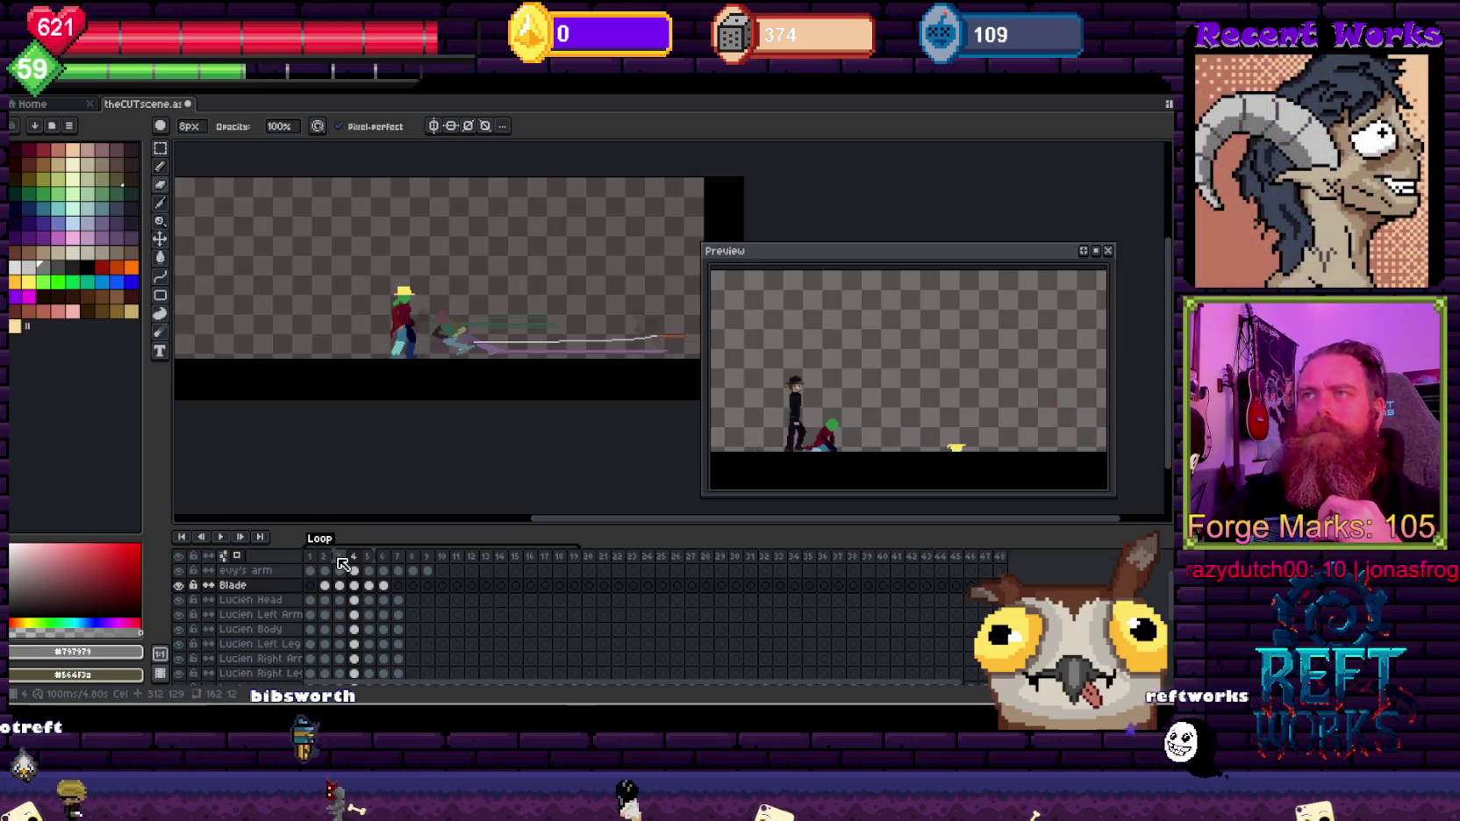
pyautogui.press('Right')
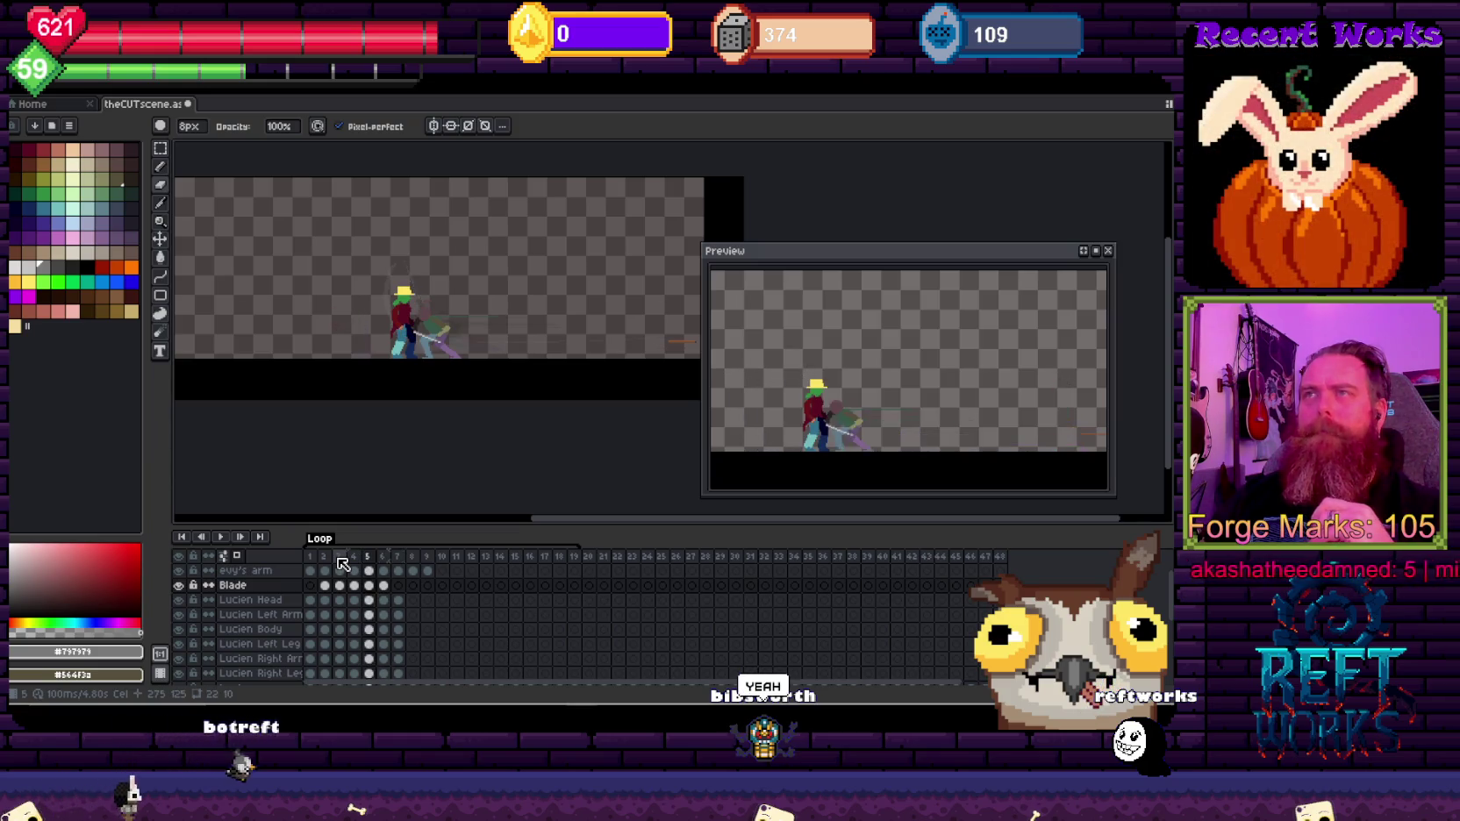
# Step: From frame 3, play the animation and delete one frame to speed up the slash
pyautogui.click(340, 559)
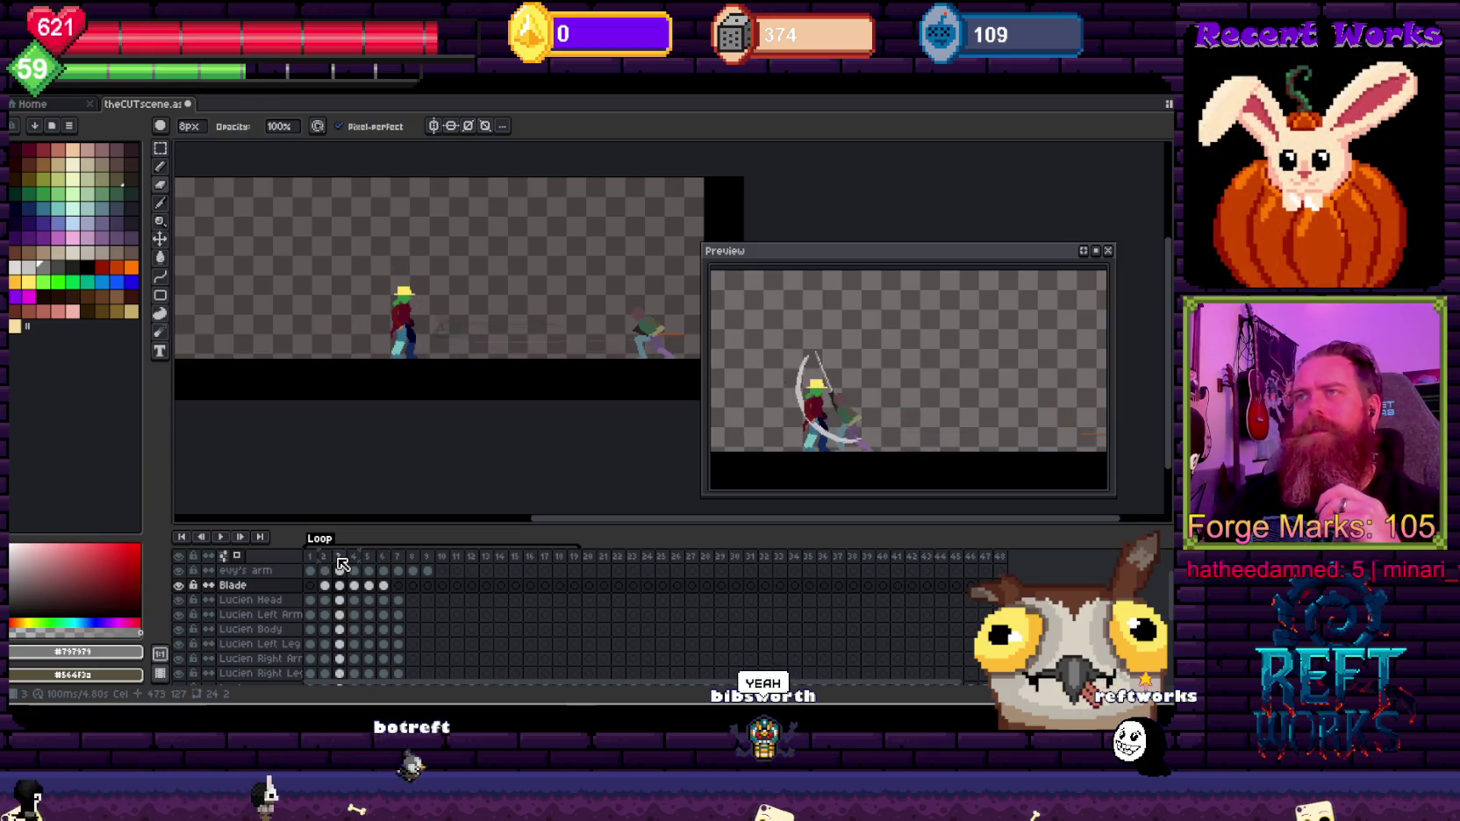
pyautogui.press('Return')
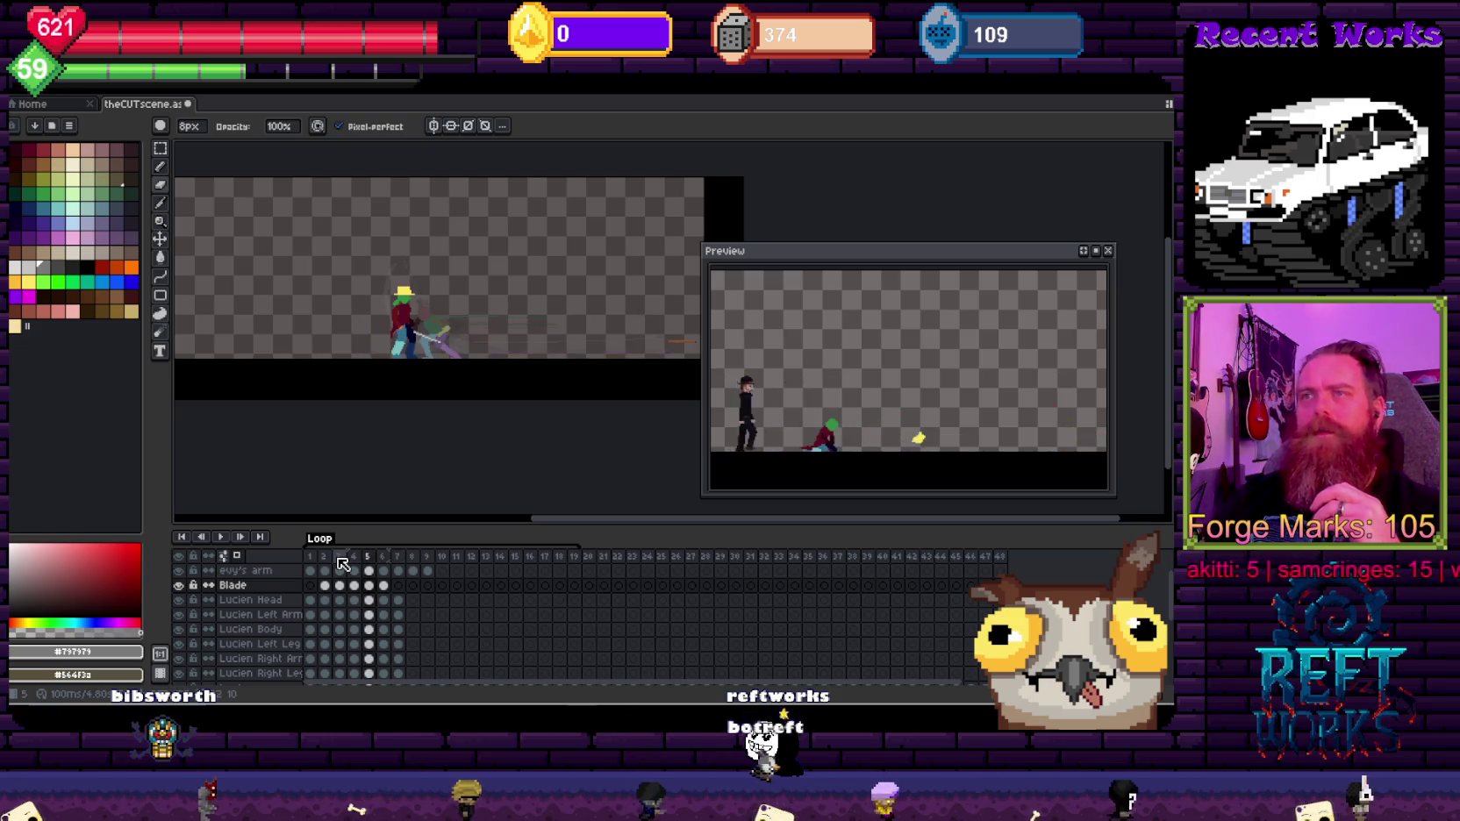
pyautogui.hotkey('alt', 'c')
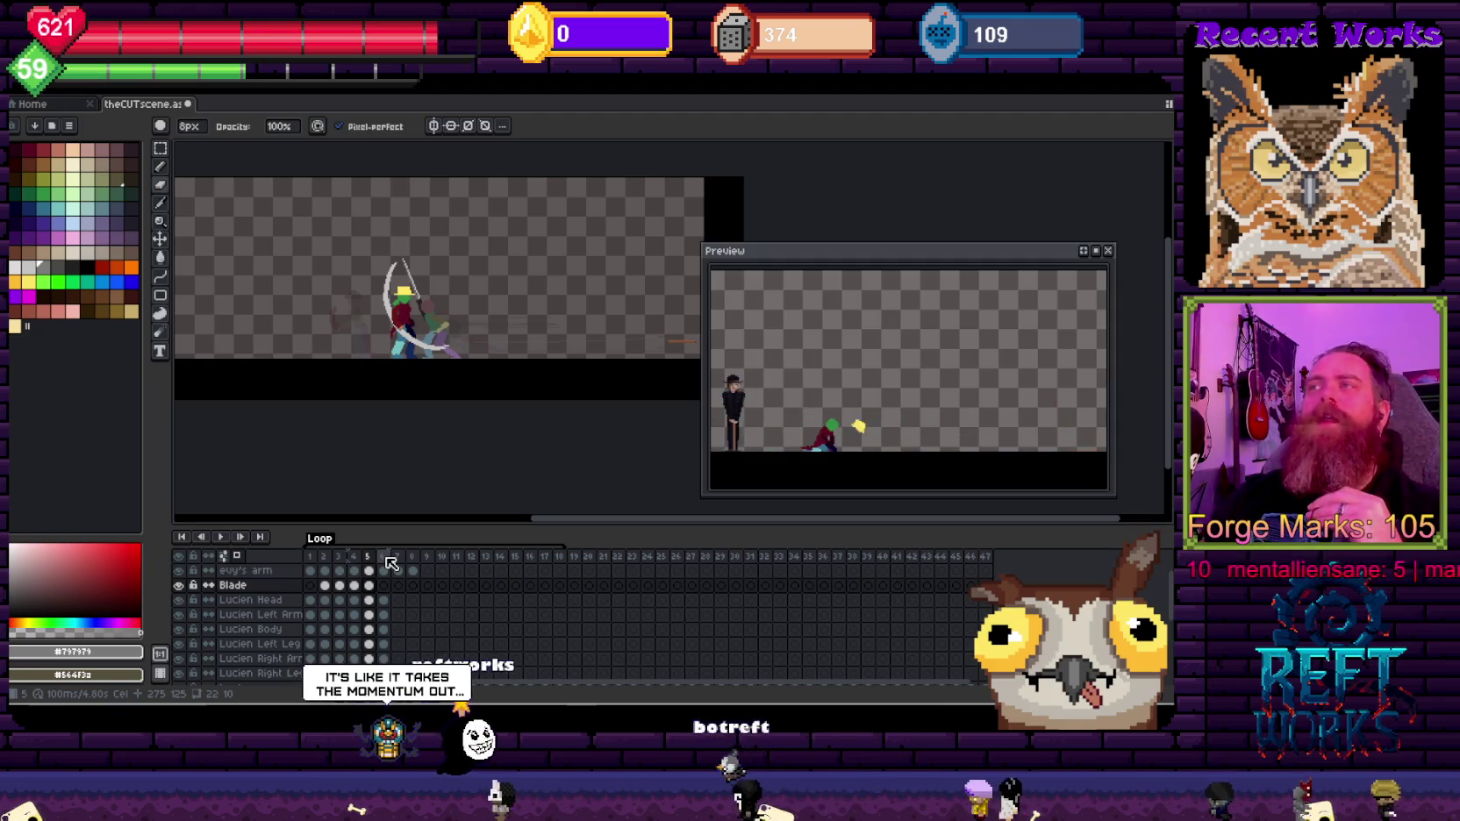
# Step: Flip back and forth around frames 4 and 5 to check the slash motion
pyautogui.press('Left')
pyautogui.press('Left')
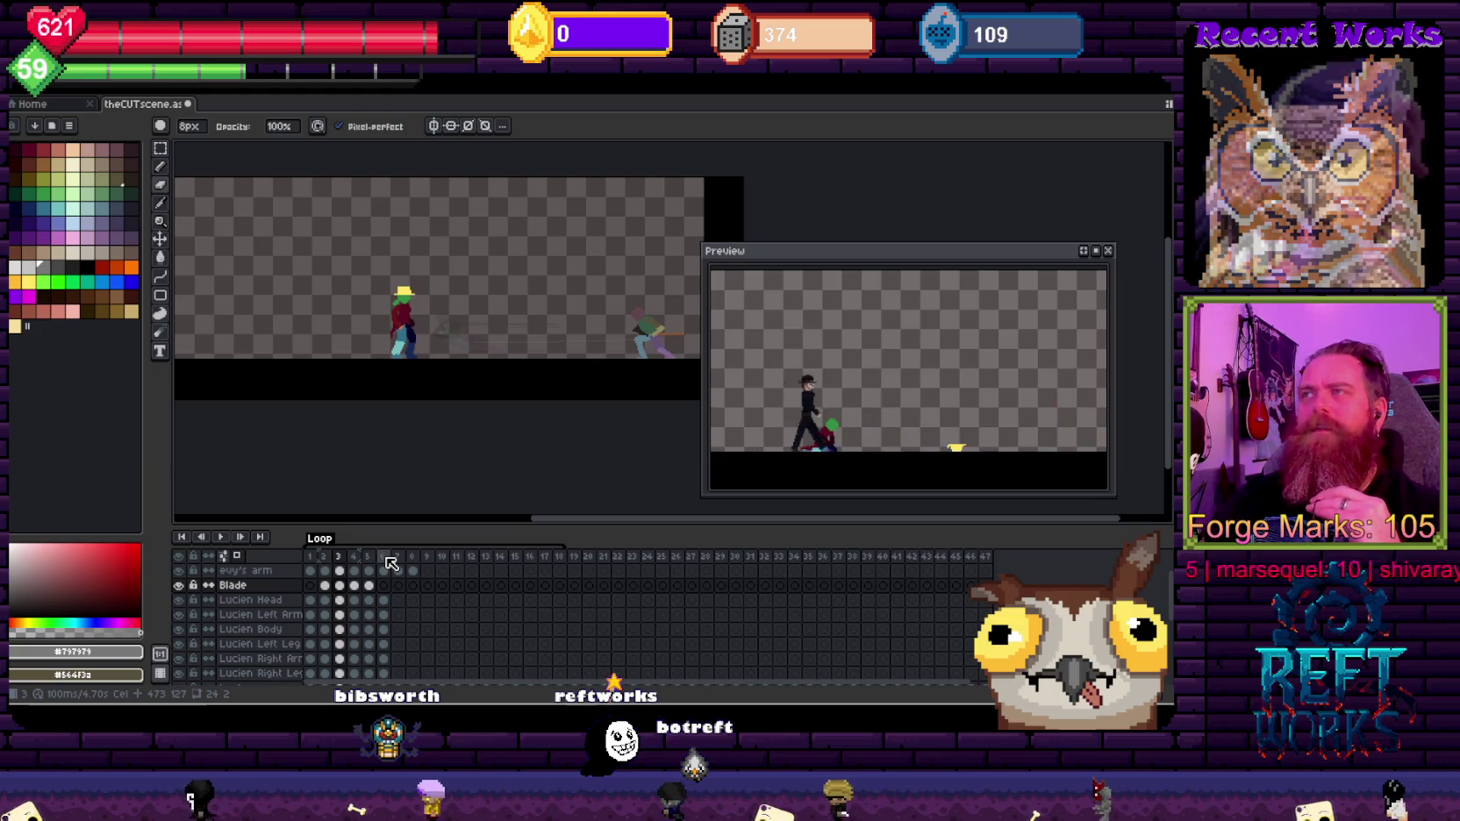
pyautogui.press('Right')
pyautogui.press('Right')
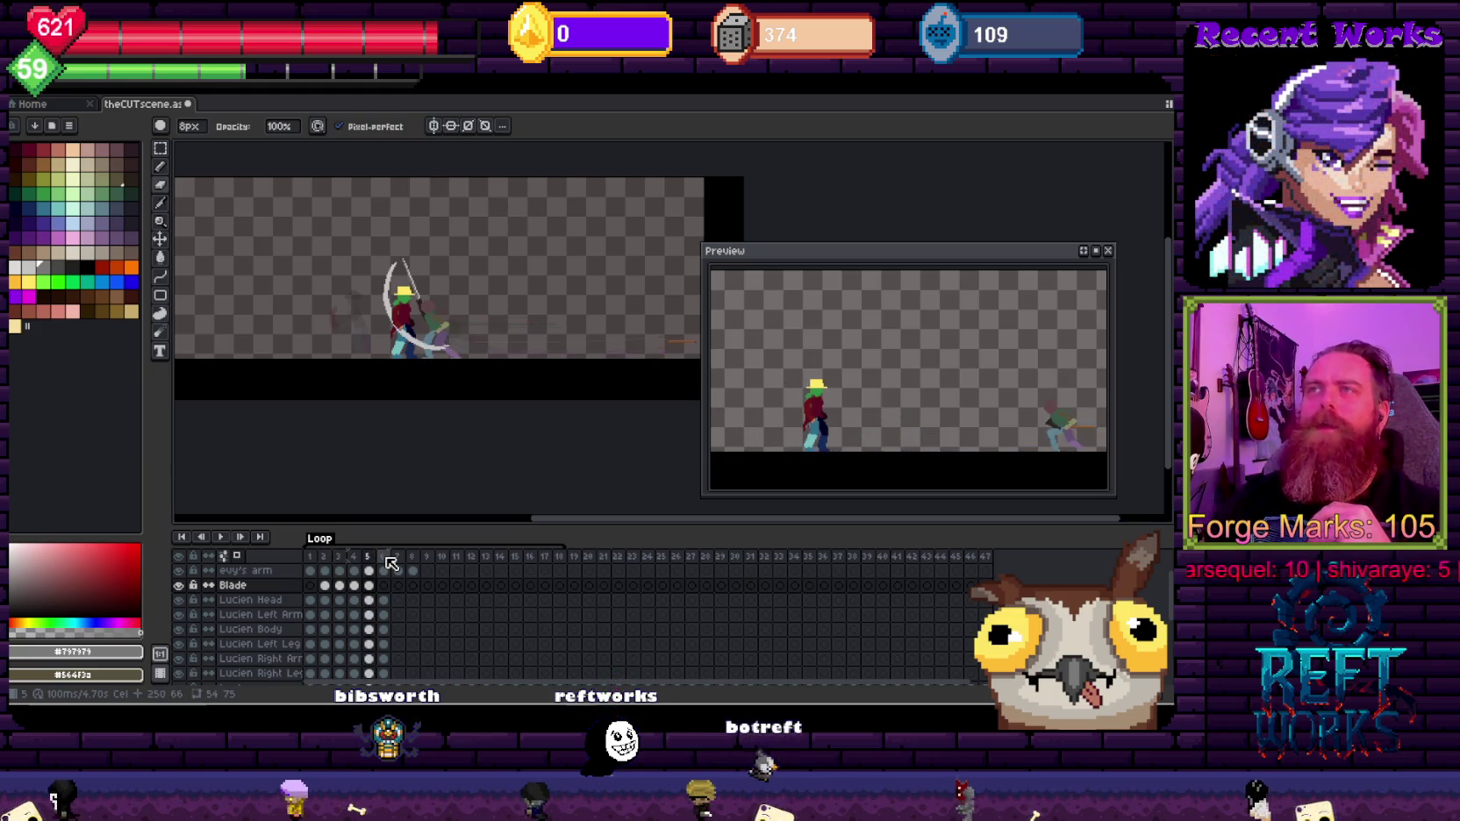
pyautogui.press('Left')
pyautogui.press('Left')
pyautogui.press('Right')
pyautogui.press('Right')
pyautogui.press('Left')
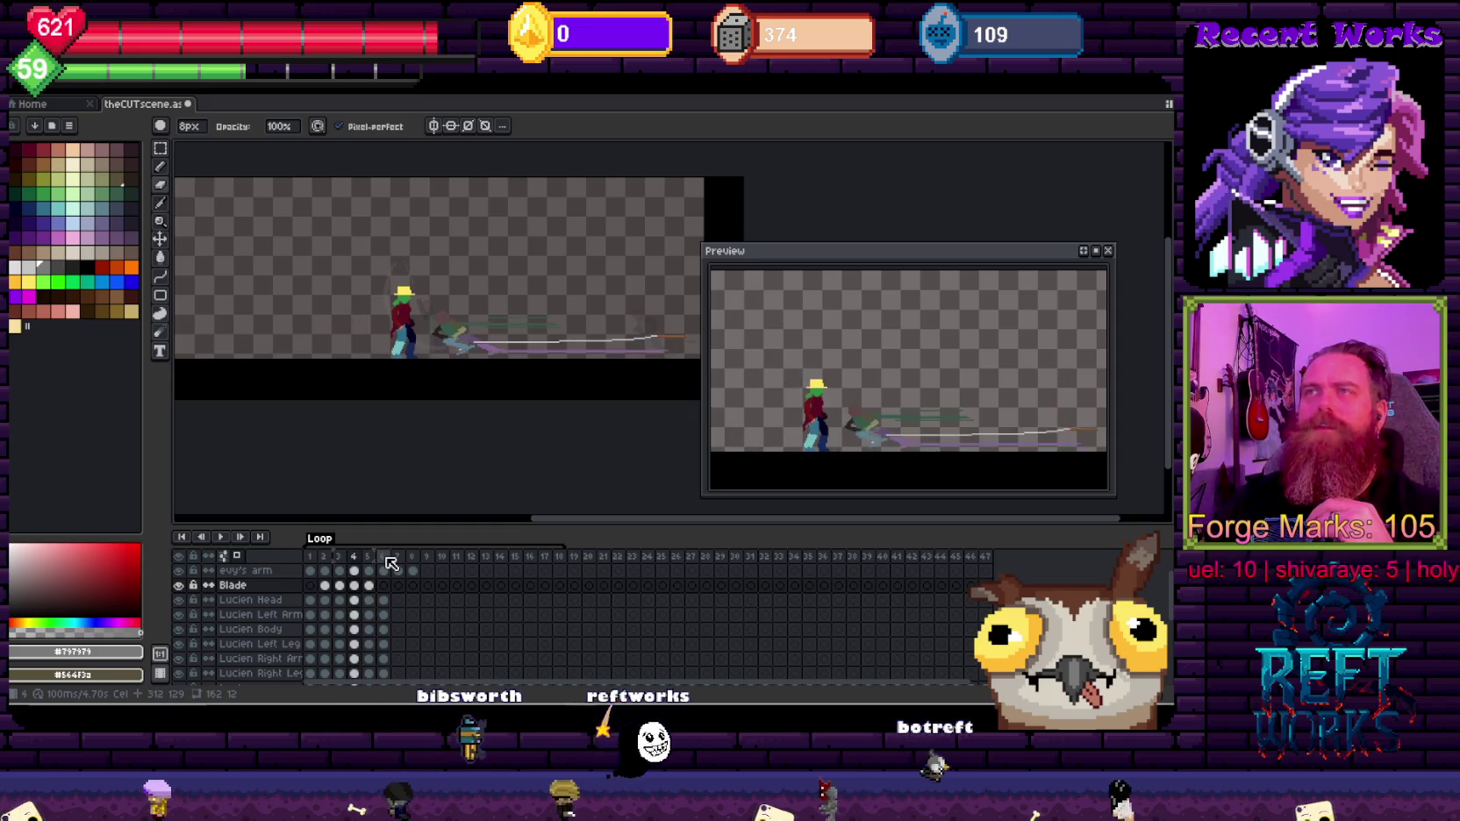
pyautogui.press('Left')
pyautogui.press('Right')
pyautogui.press('Right')
pyautogui.press('Left')
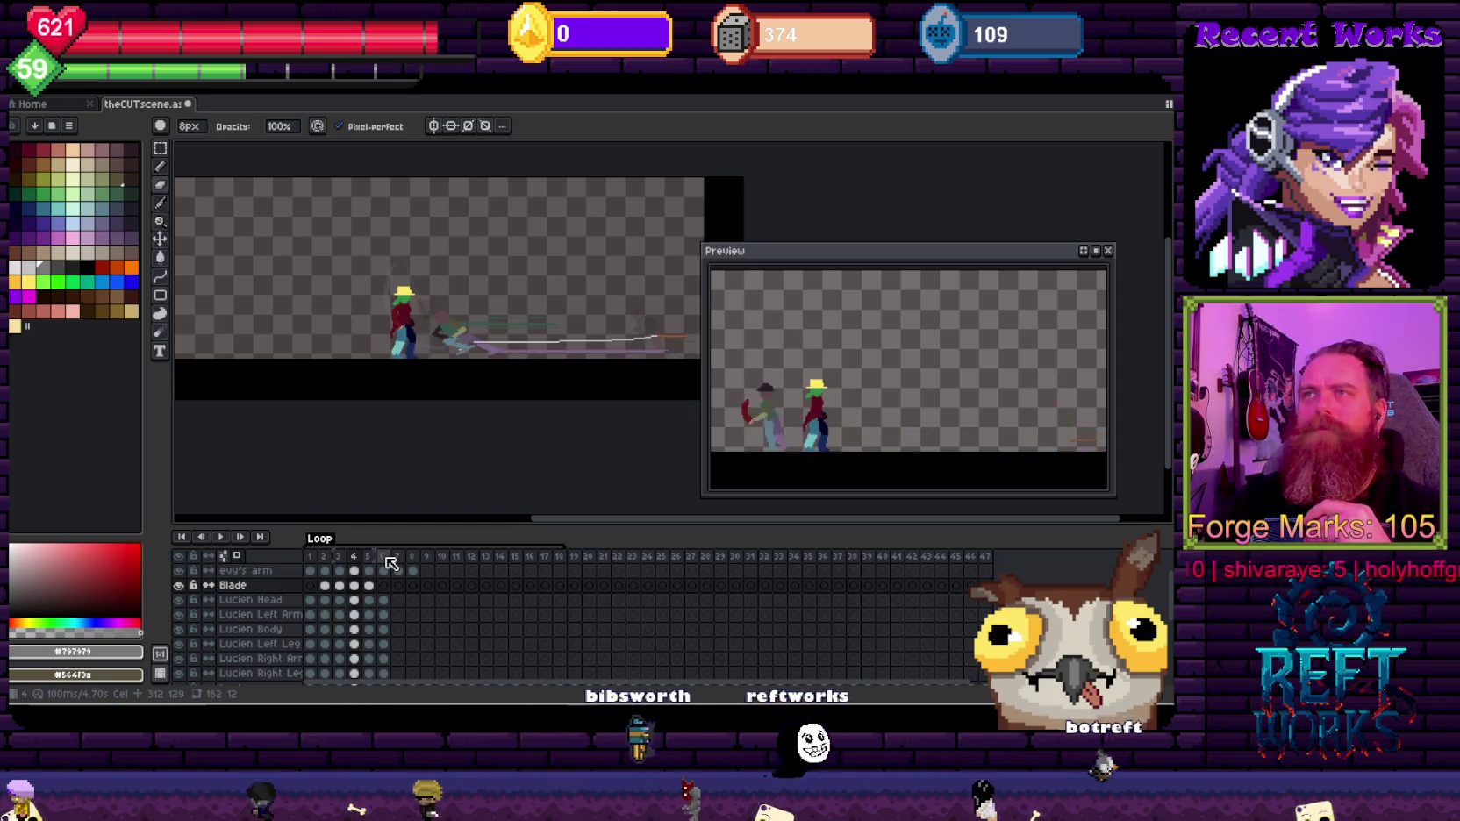
pyautogui.press('Left')
pyautogui.press('Right')
pyautogui.press('Right')
pyautogui.press('Left')
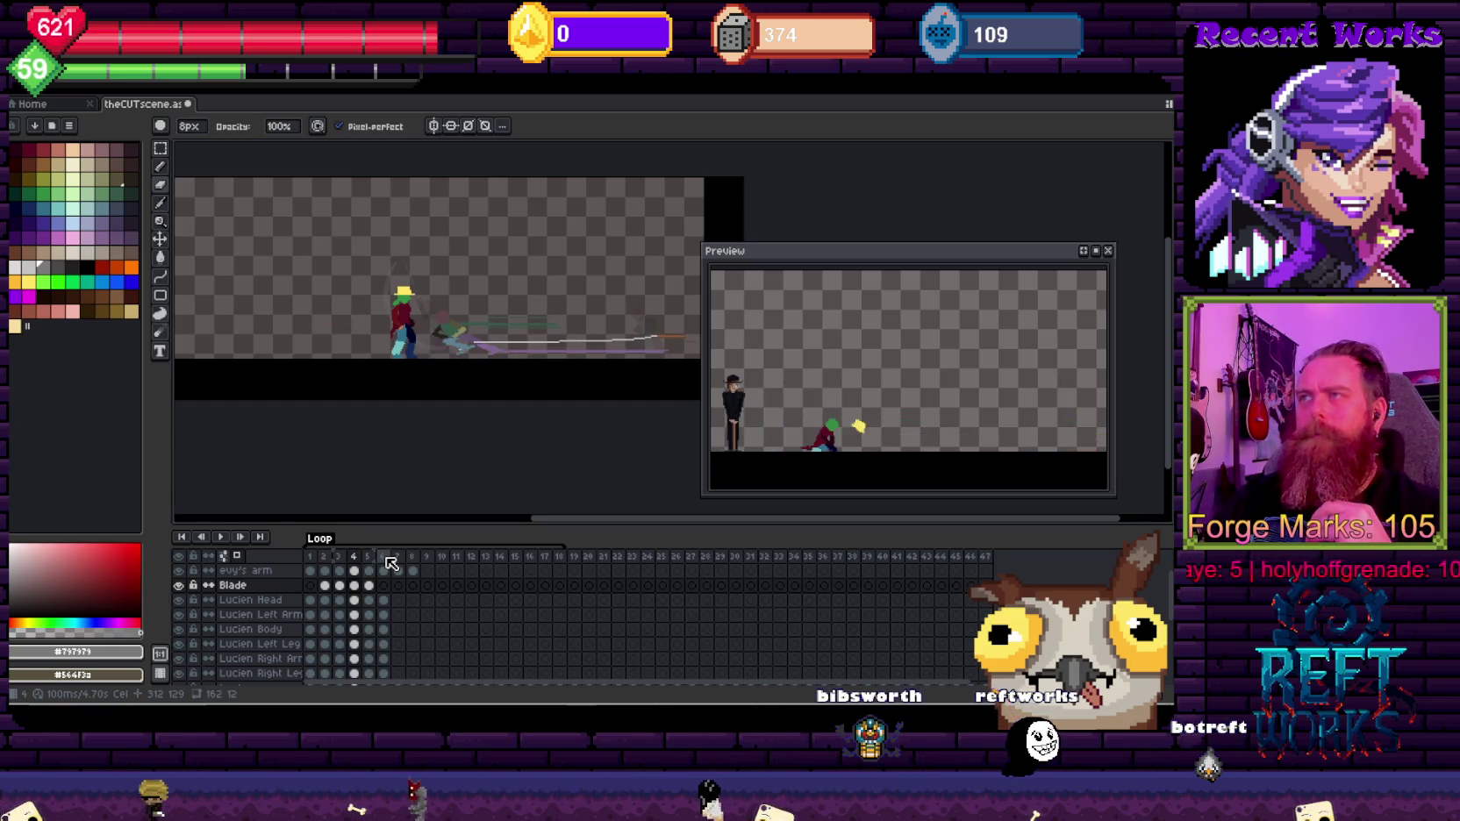
# Step: Step through frames up to 7 and settle back on frame 4
pyautogui.press('Right')
pyautogui.press('Left')
pyautogui.press('Left')
pyautogui.press('Right')
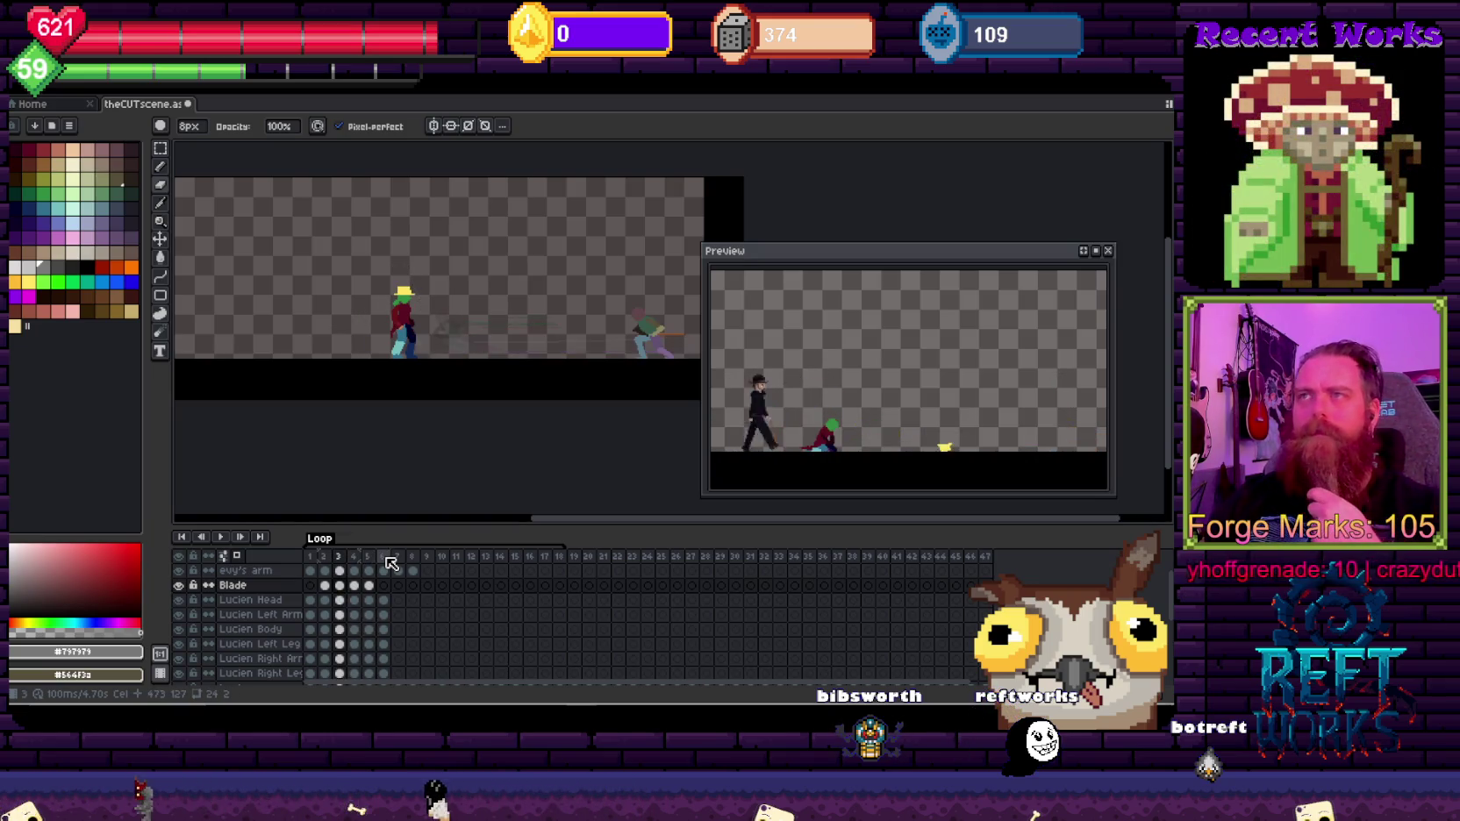
pyautogui.press('Right')
pyautogui.press('Right')
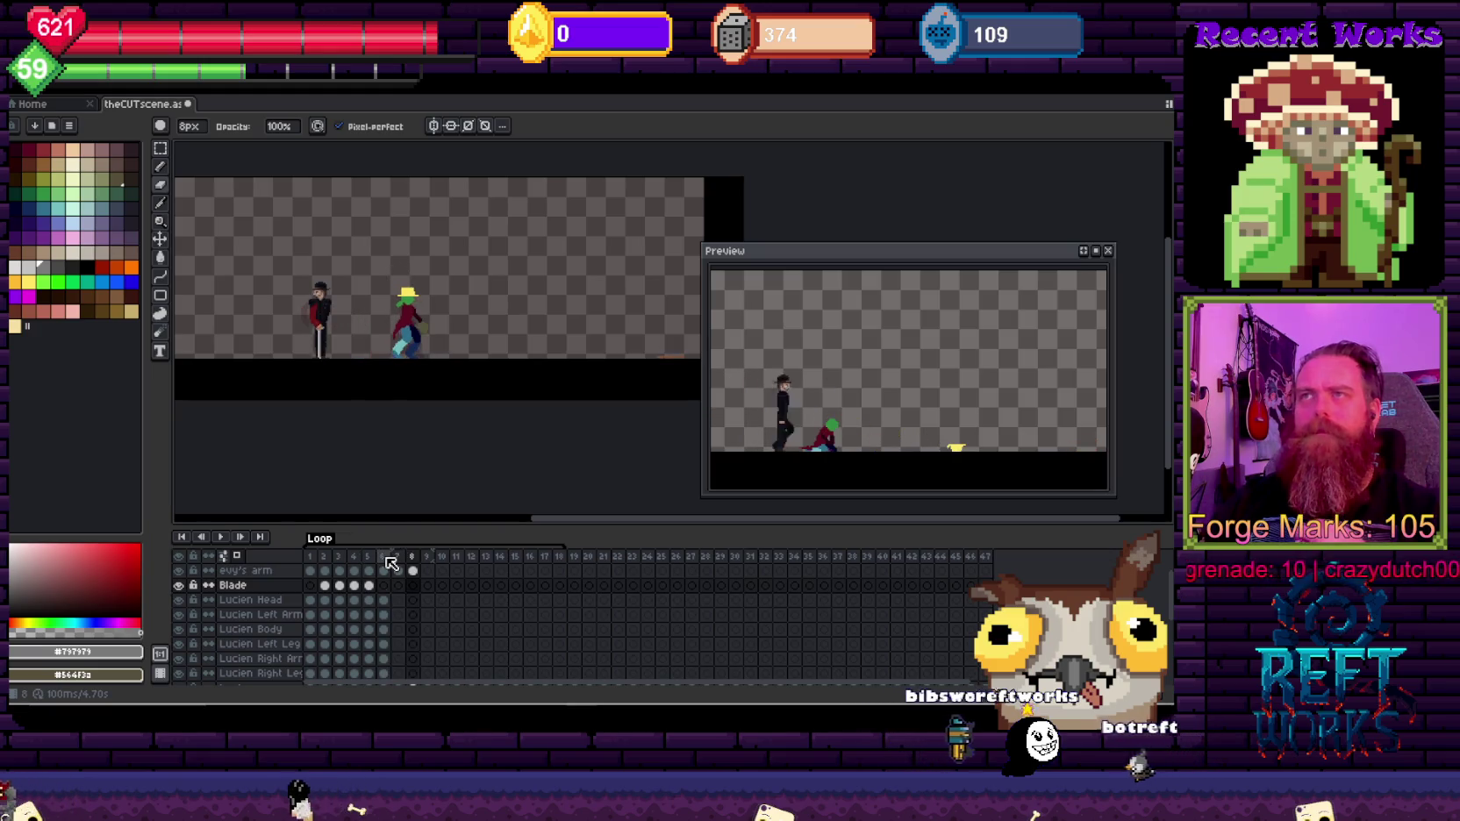
pyautogui.press('Left')
pyautogui.press('Left')
pyautogui.press('Left')
pyautogui.press('Left')
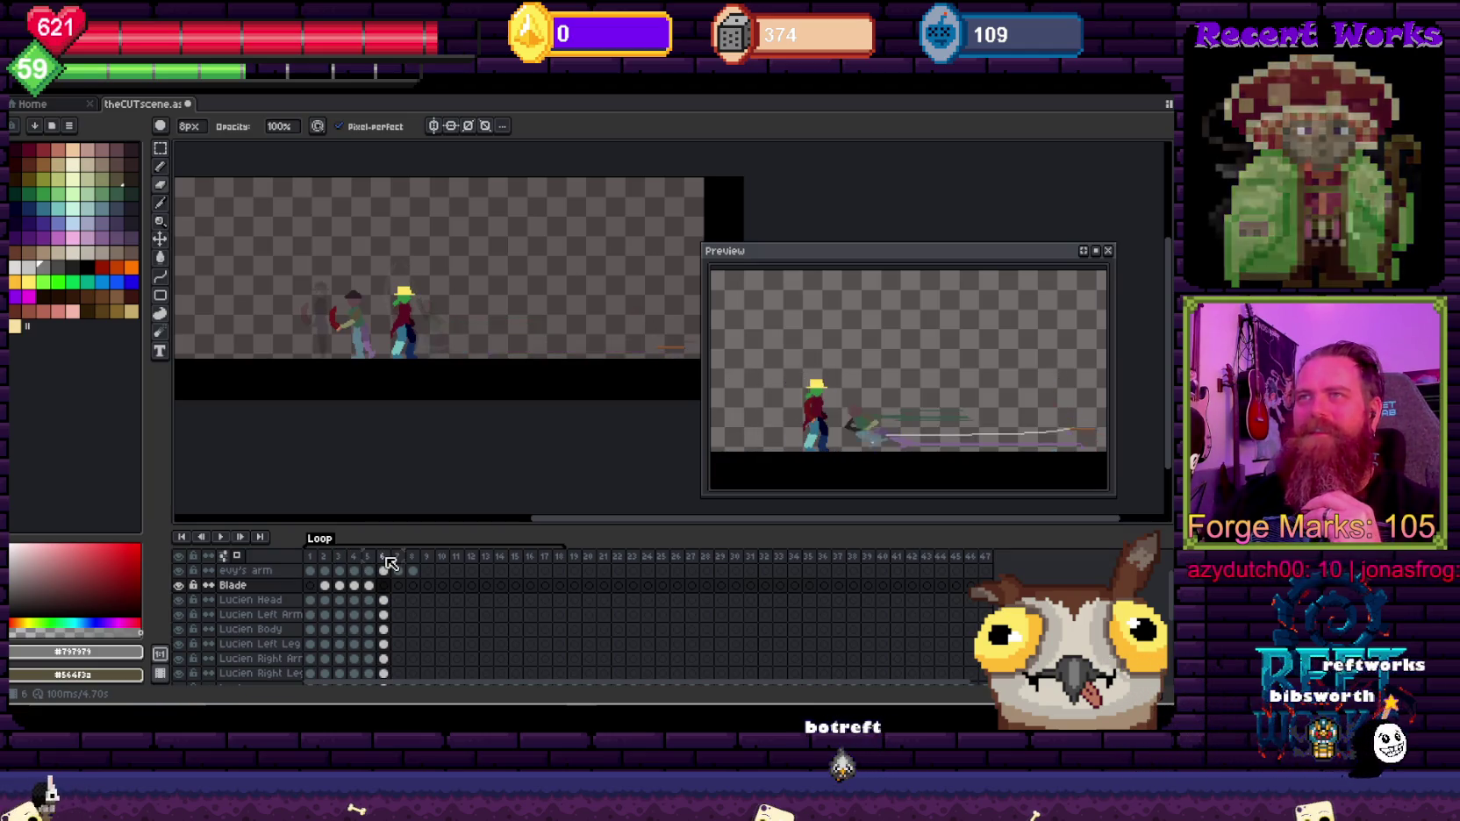
pyautogui.press('Left')
pyautogui.press('Left')
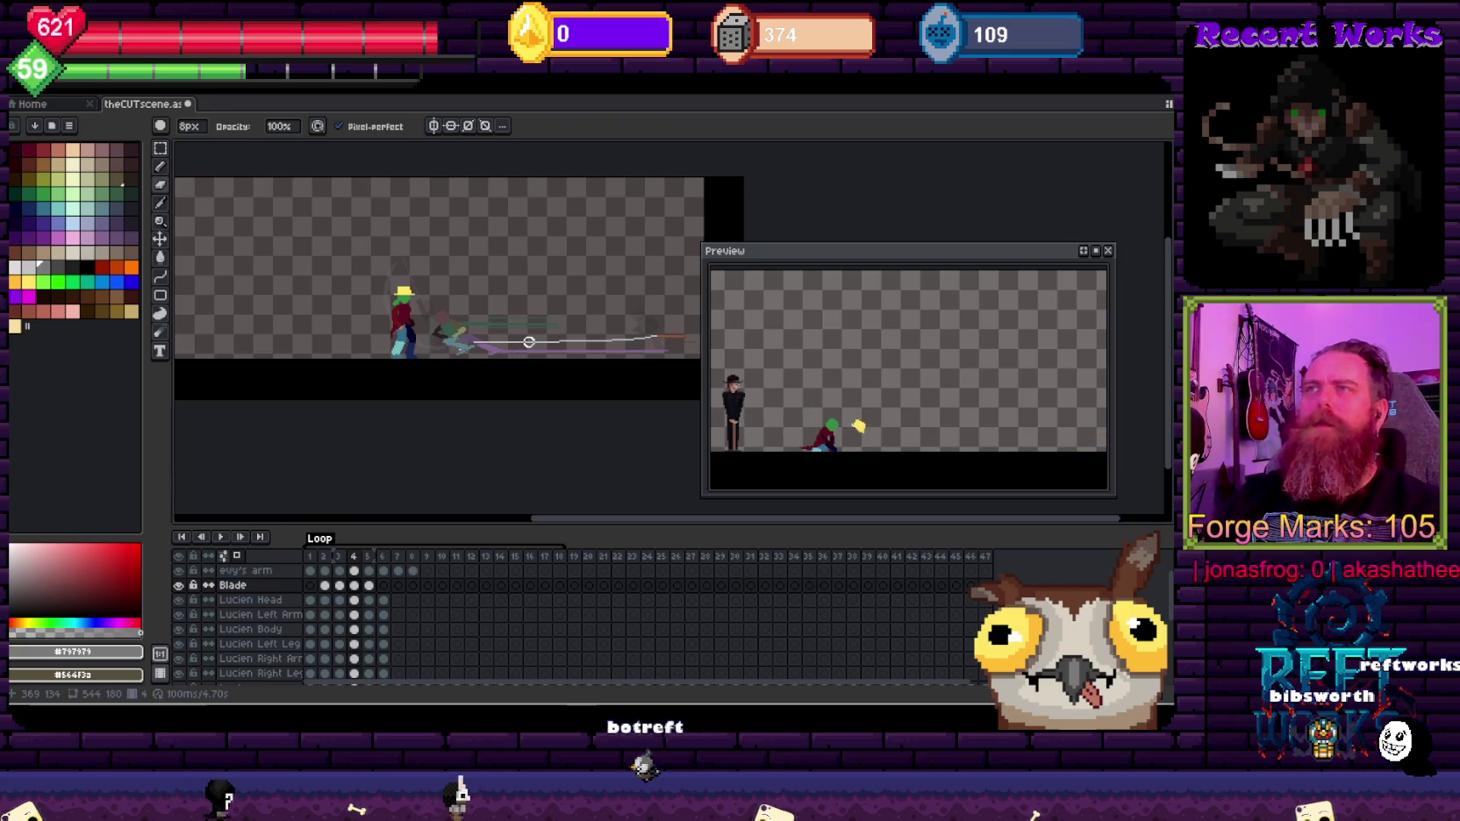
pyautogui.scroll(3, 529, 341)
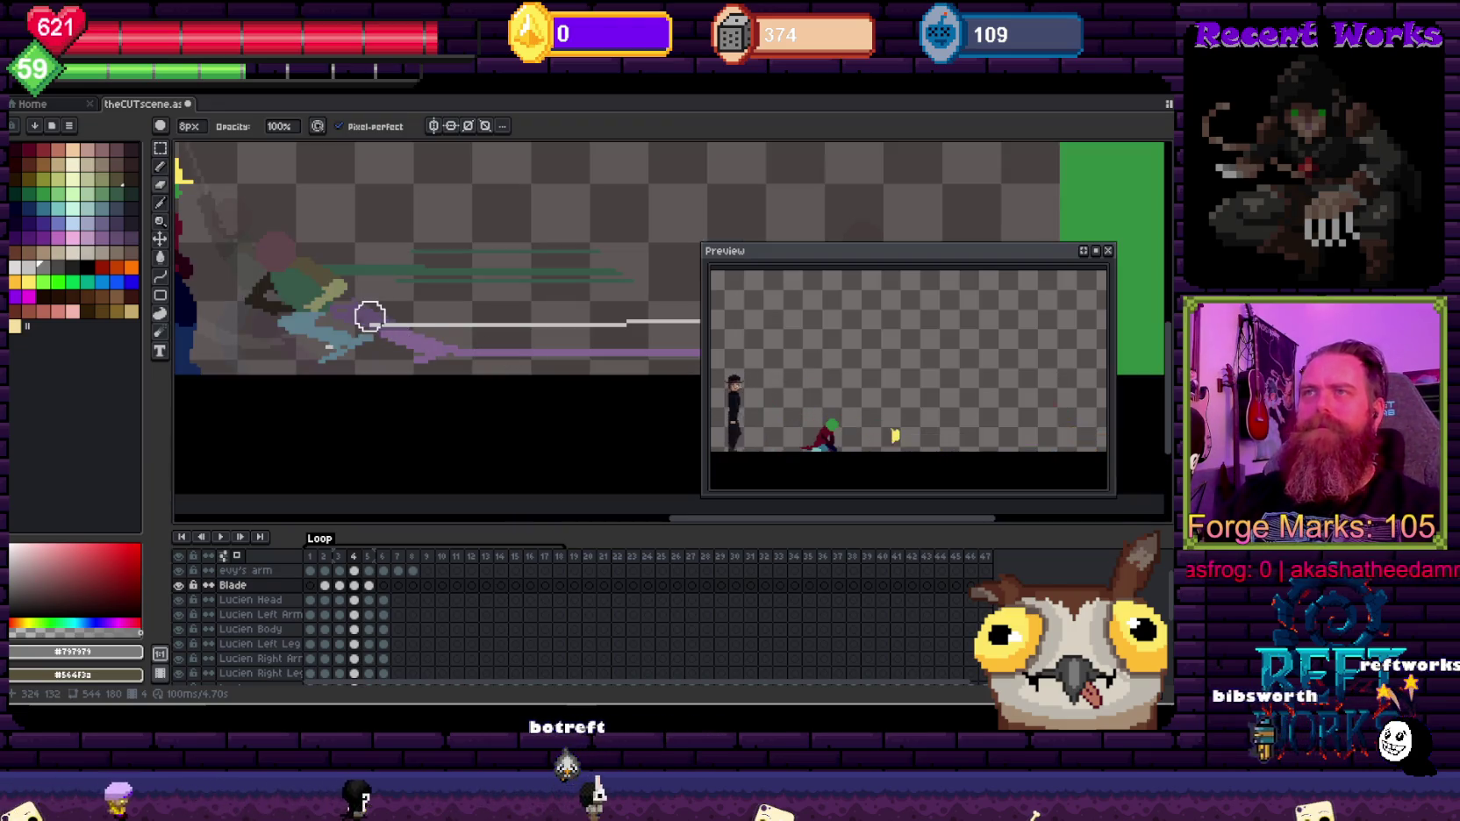
pyautogui.hscroll(3, 431, 333)
pyautogui.hscroll(3, 446, 366)
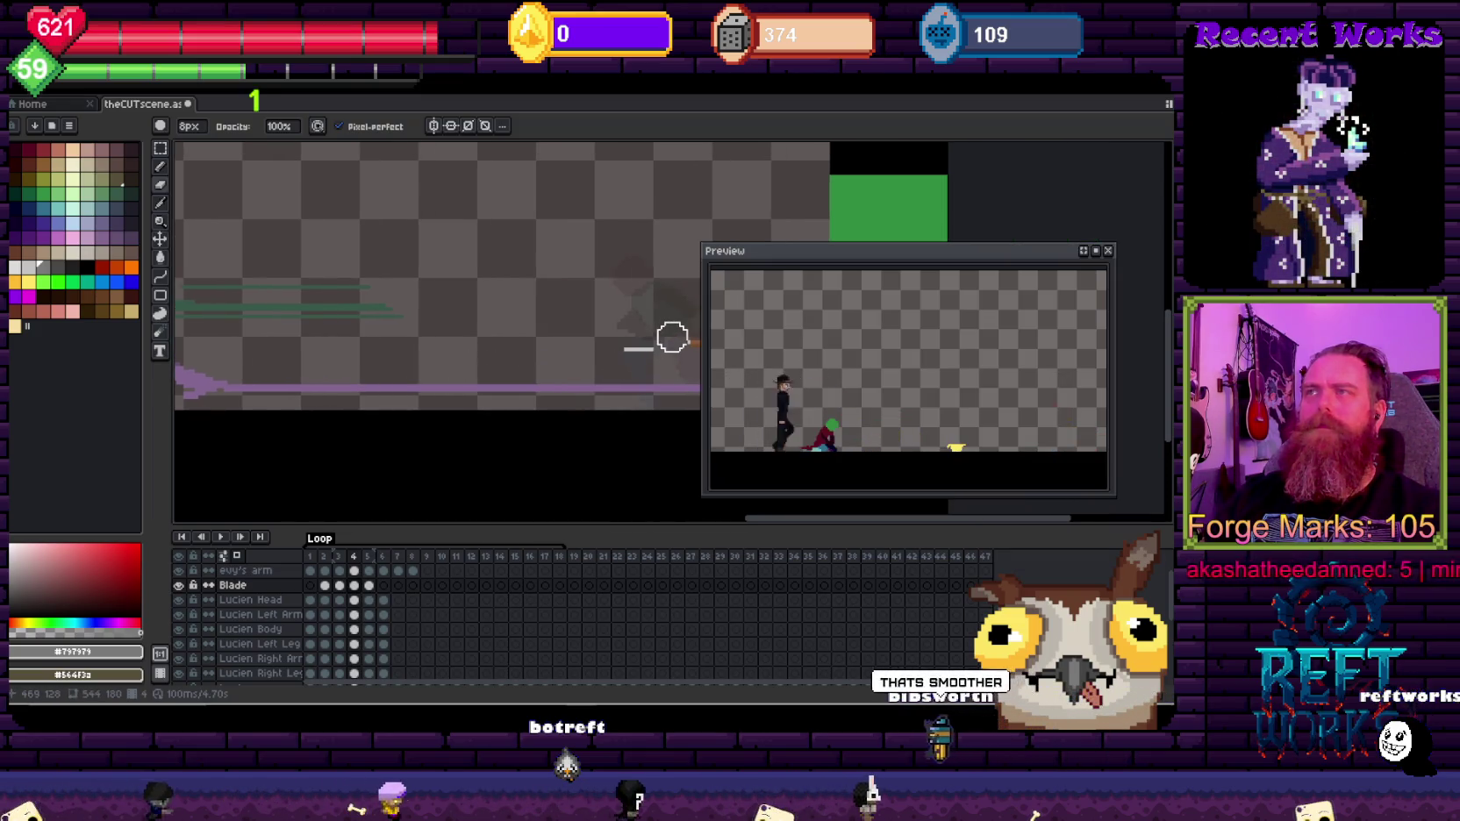
pyautogui.scroll(-2, 507, 349)
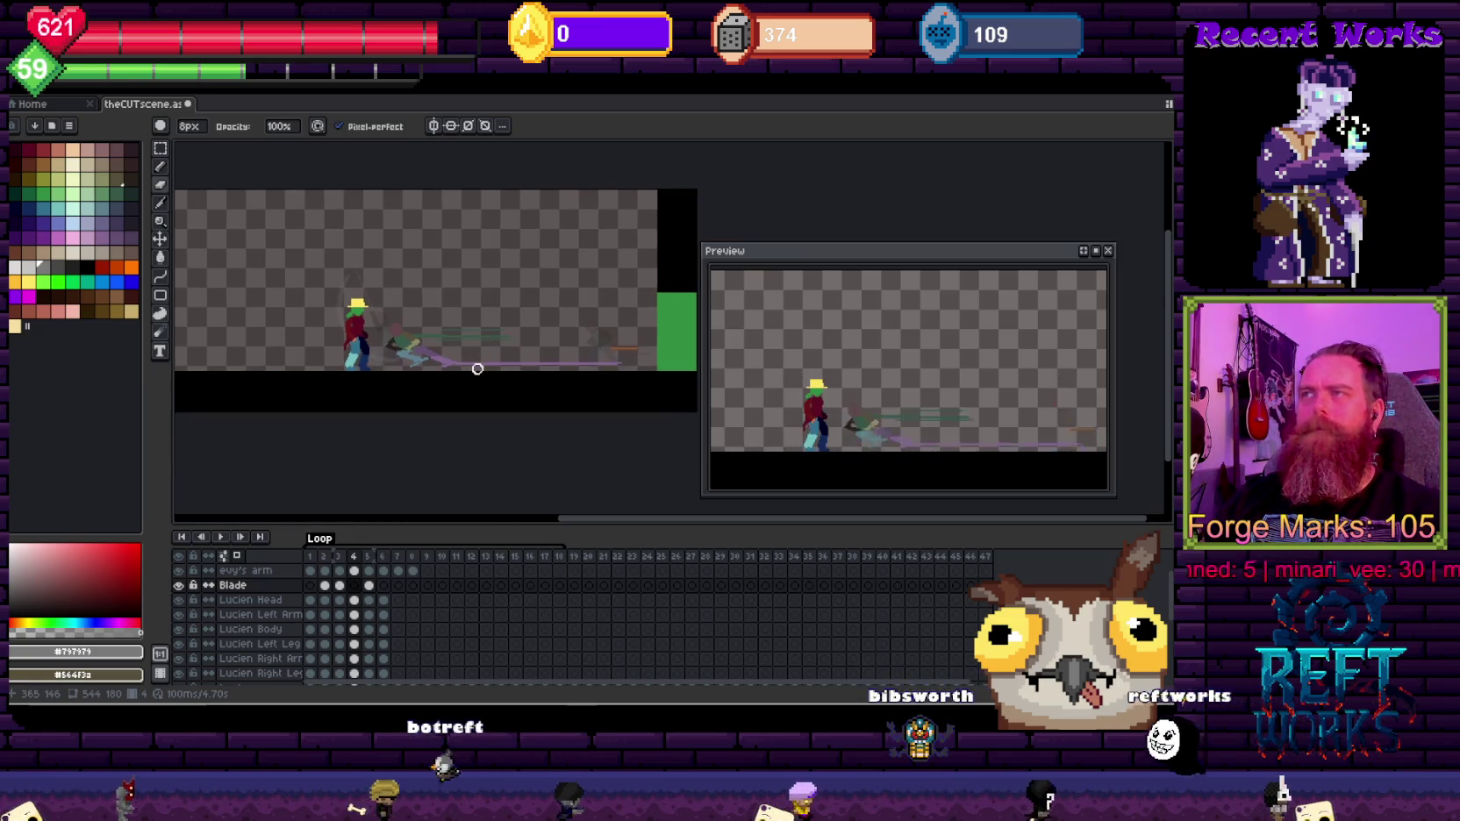
pyautogui.press('Right')
pyautogui.press('Right')
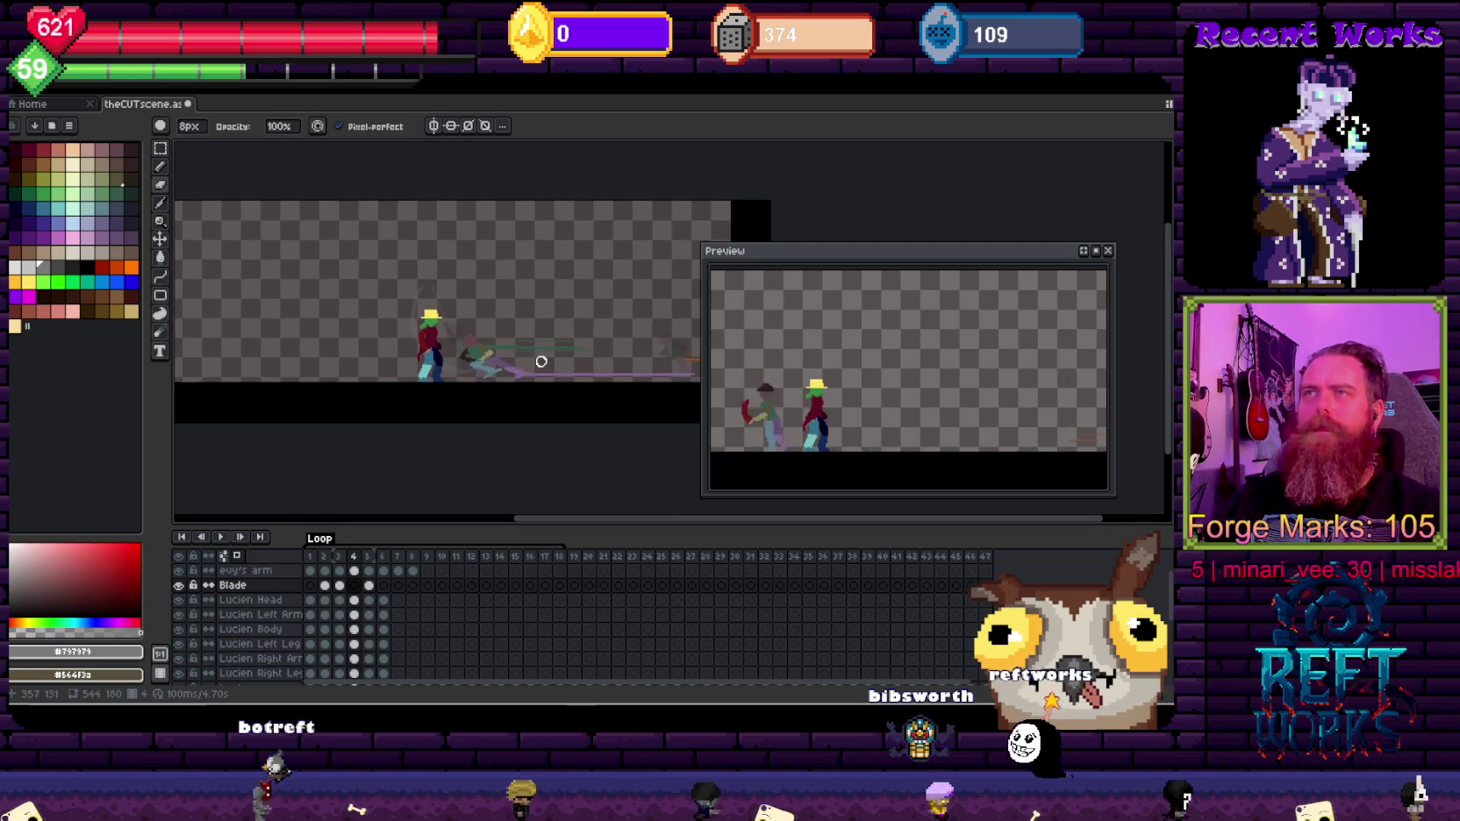
pyautogui.press('Left')
pyautogui.scroll(2, 542, 361)
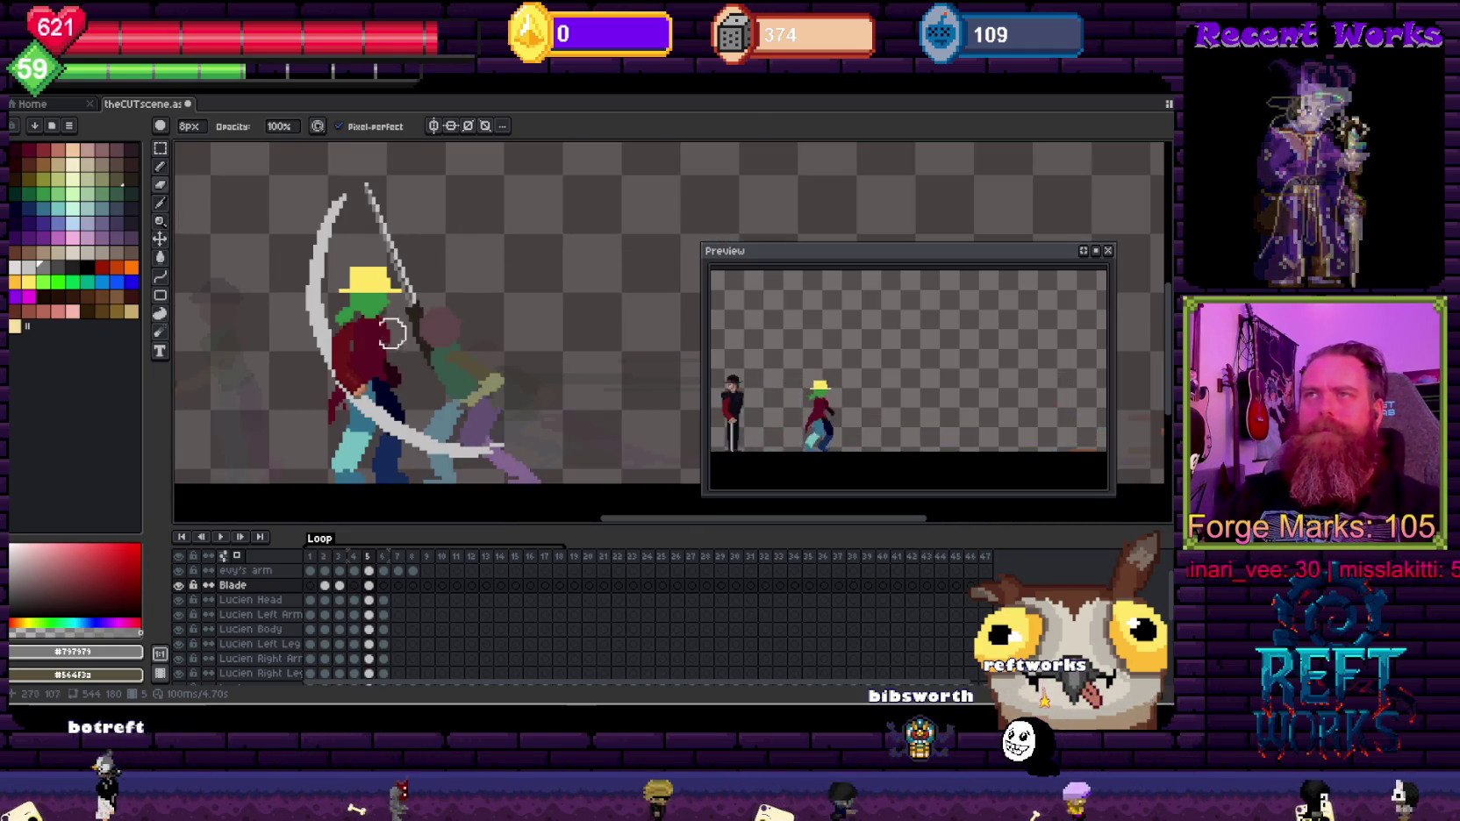
# Step: Copy frame 5's blade arc into frame 6, nudged two pixels left
pyautogui.press('w')
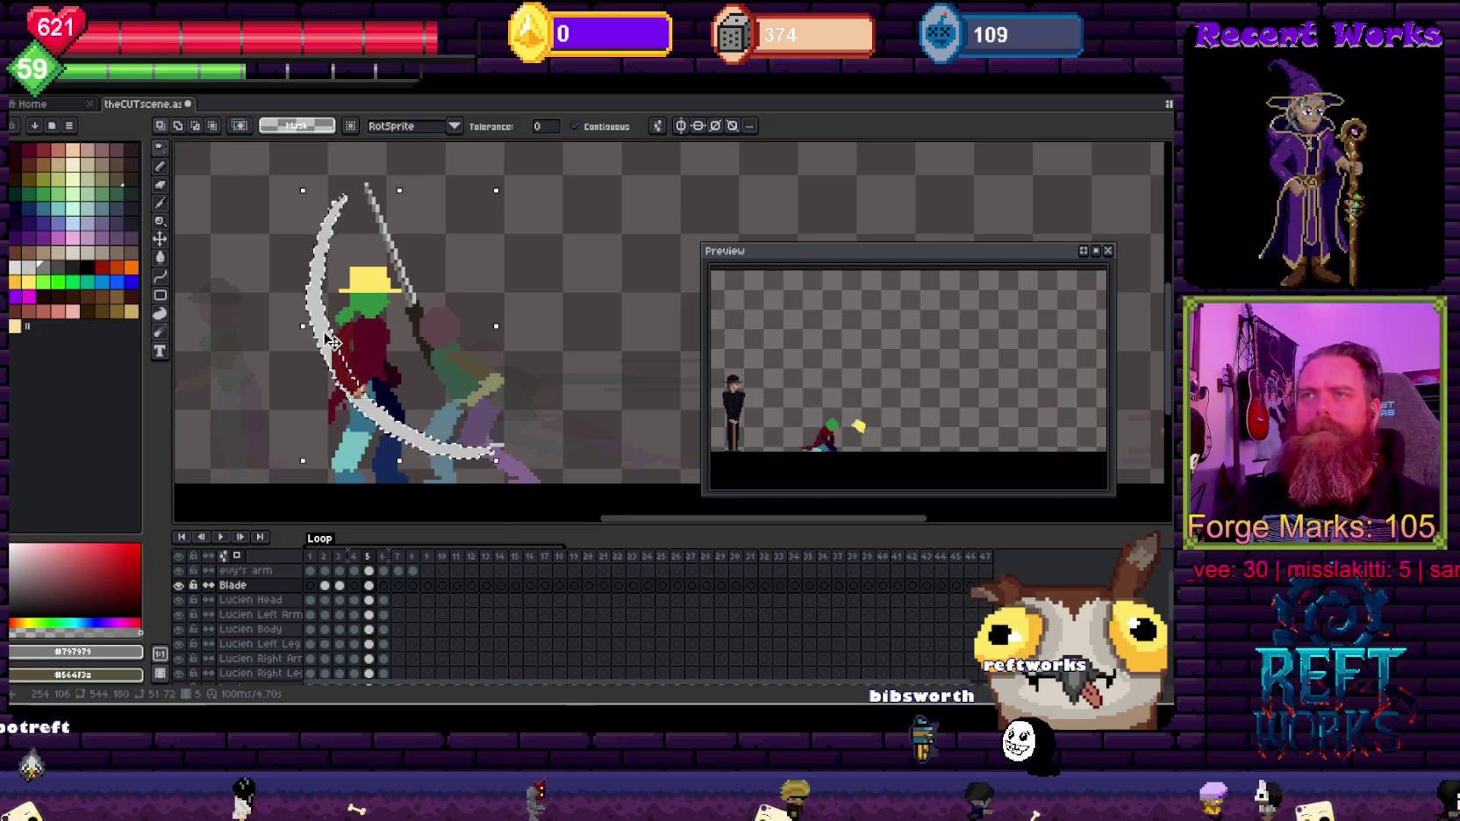
pyautogui.click(322, 331)
pyautogui.hotkey('ctrl', 'c')
pyautogui.press('Right')
pyautogui.hotkey('ctrl', 'v')
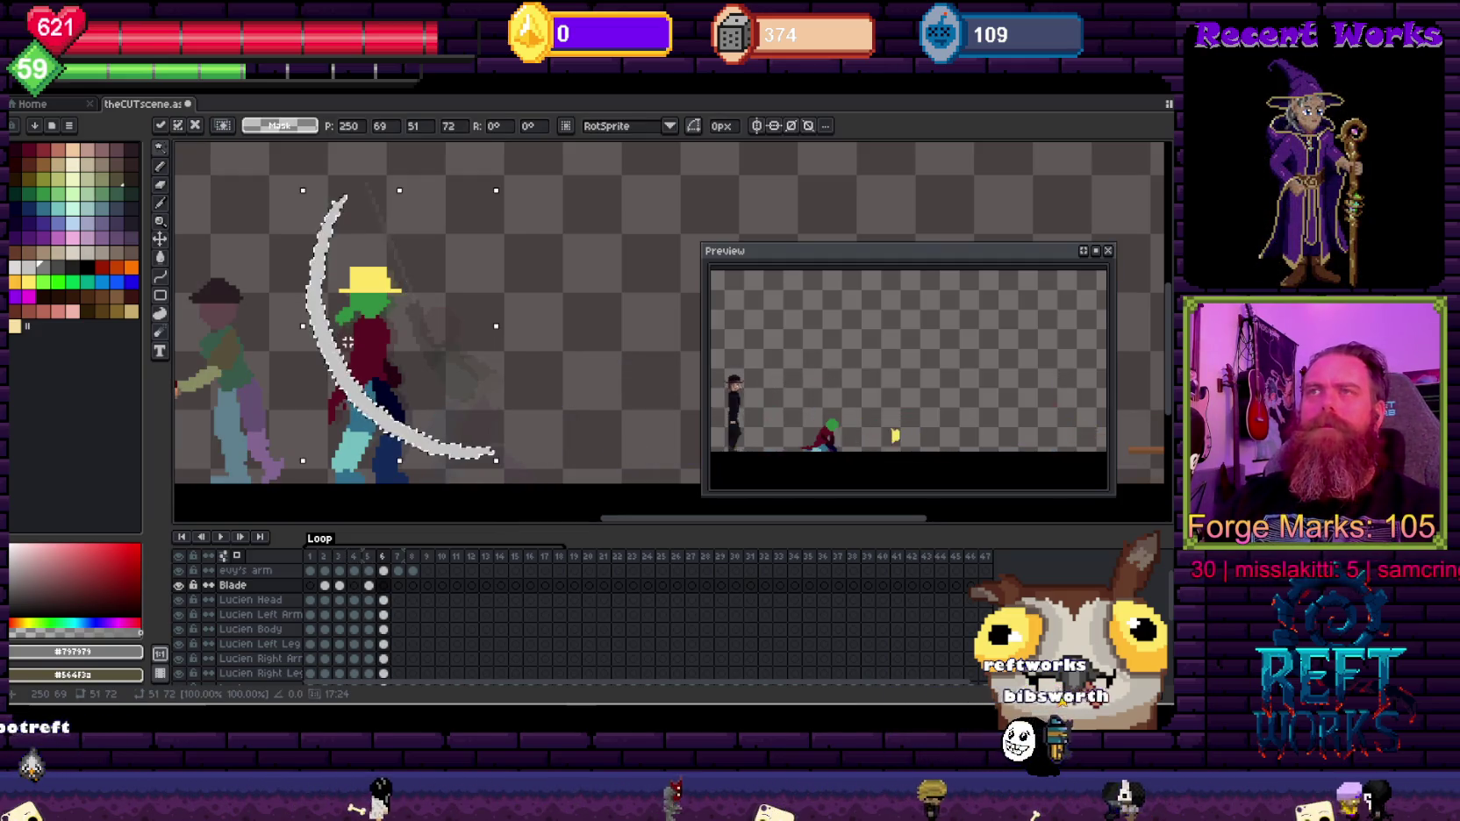
pyautogui.moveTo(341, 375); pyautogui.dragTo(332, 375)
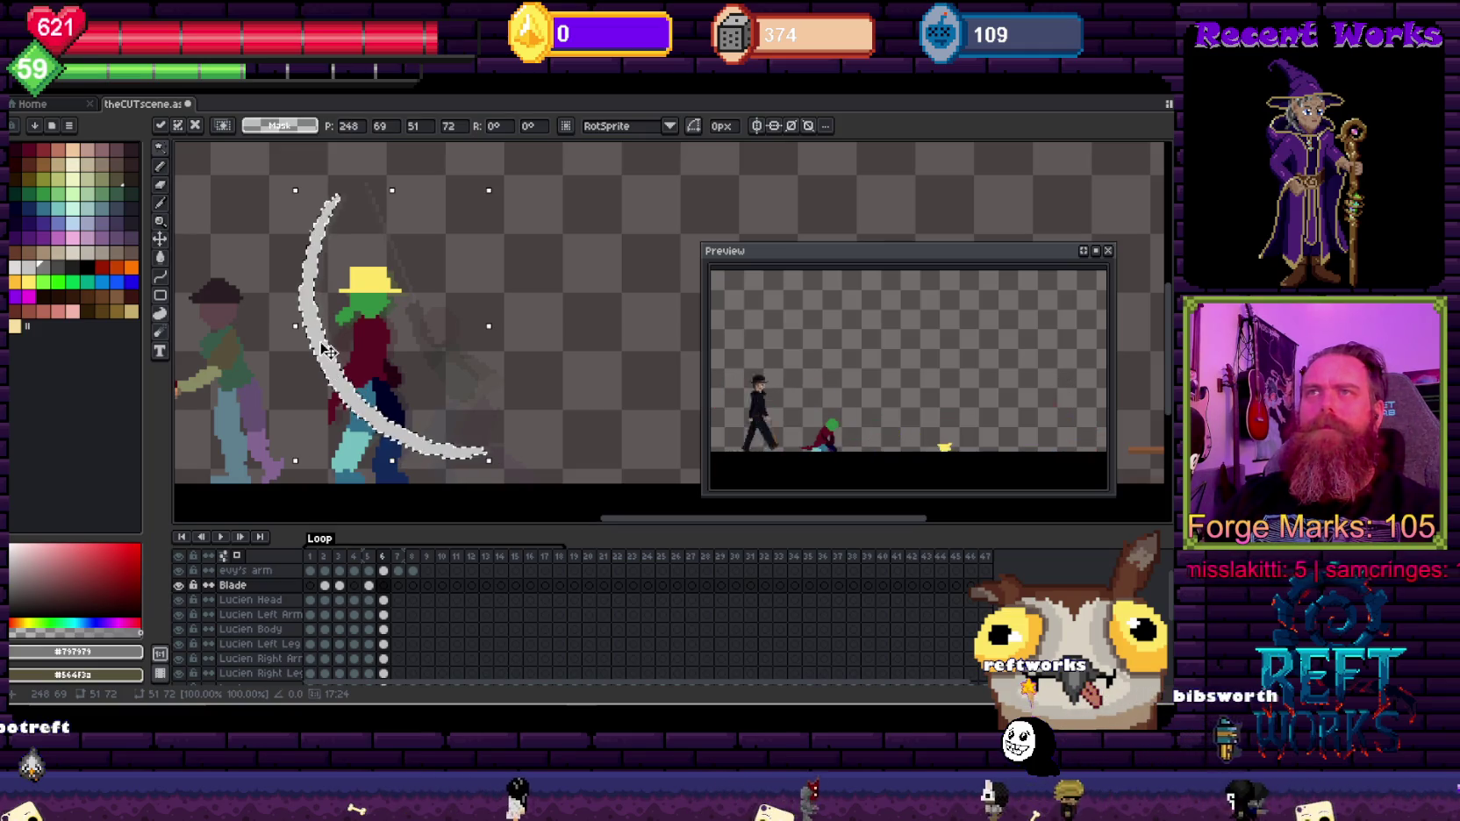
# Step: Bucket-fill the pasted blade with a darker grey and deselect it
pyautogui.click(42, 265)
pyautogui.press('g')
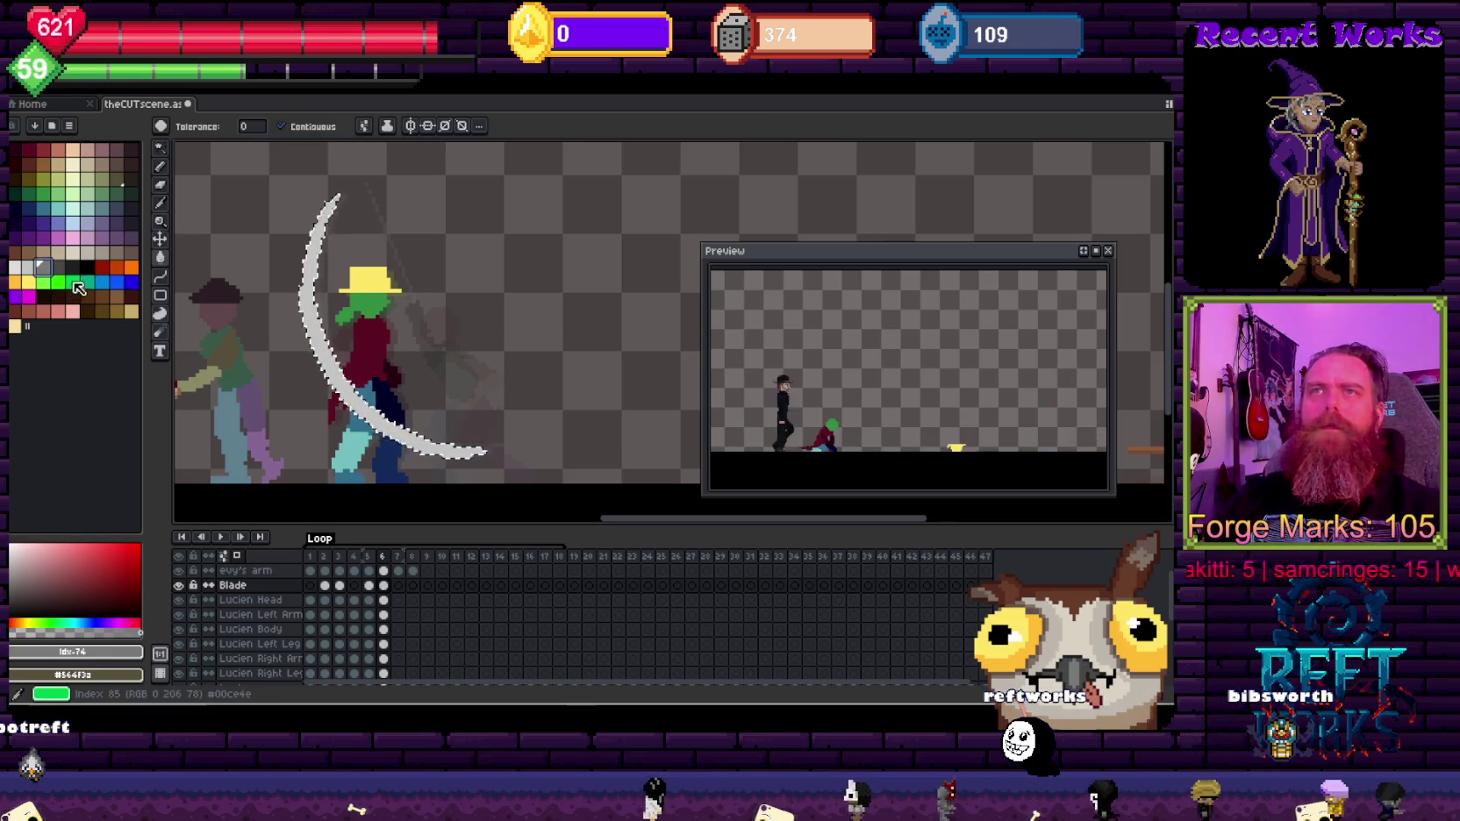
pyautogui.click(321, 338)
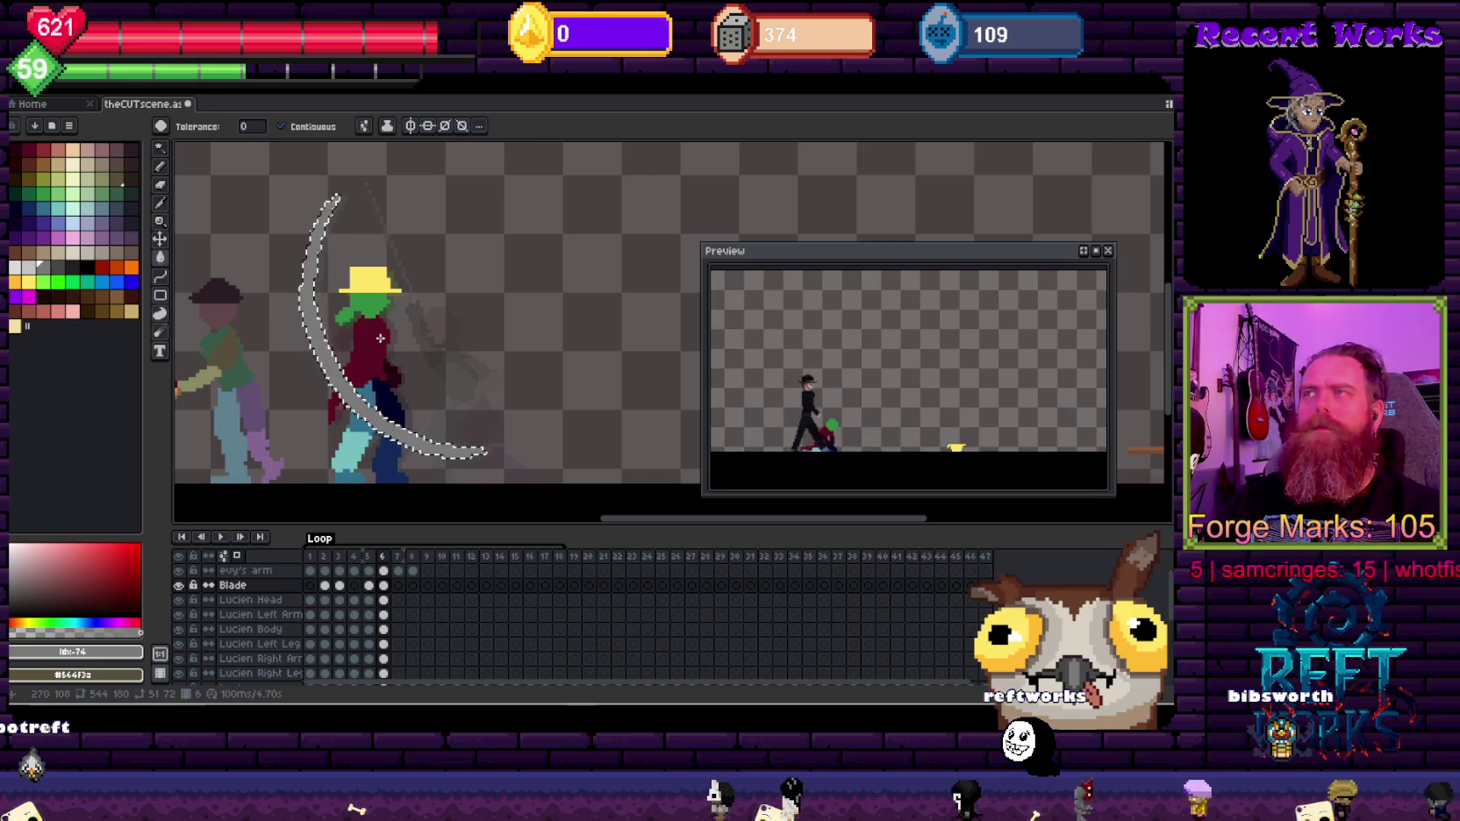
pyautogui.hotkey('ctrl', 'd')
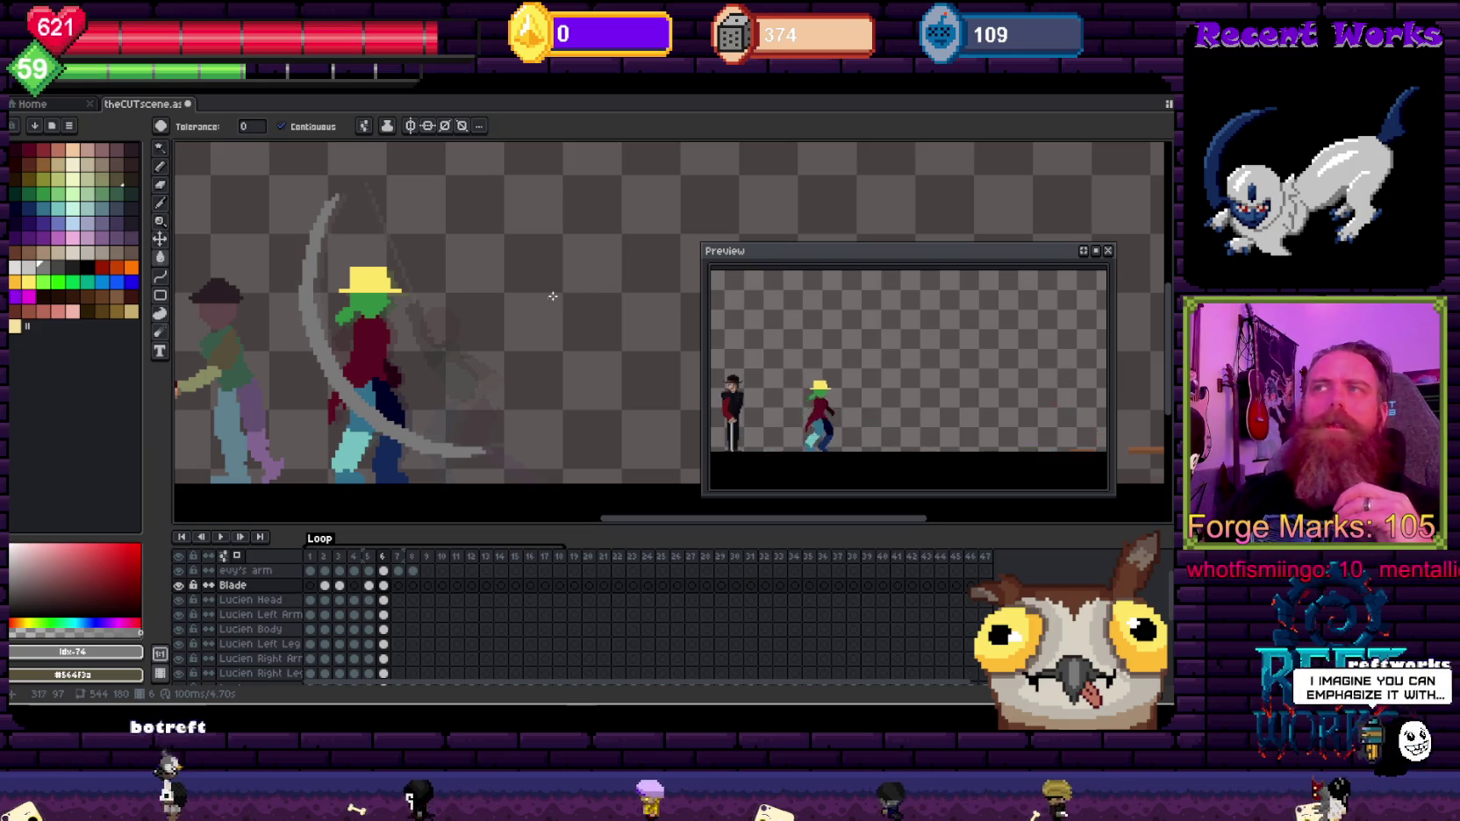
pyautogui.scroll(-1, 491, 297)
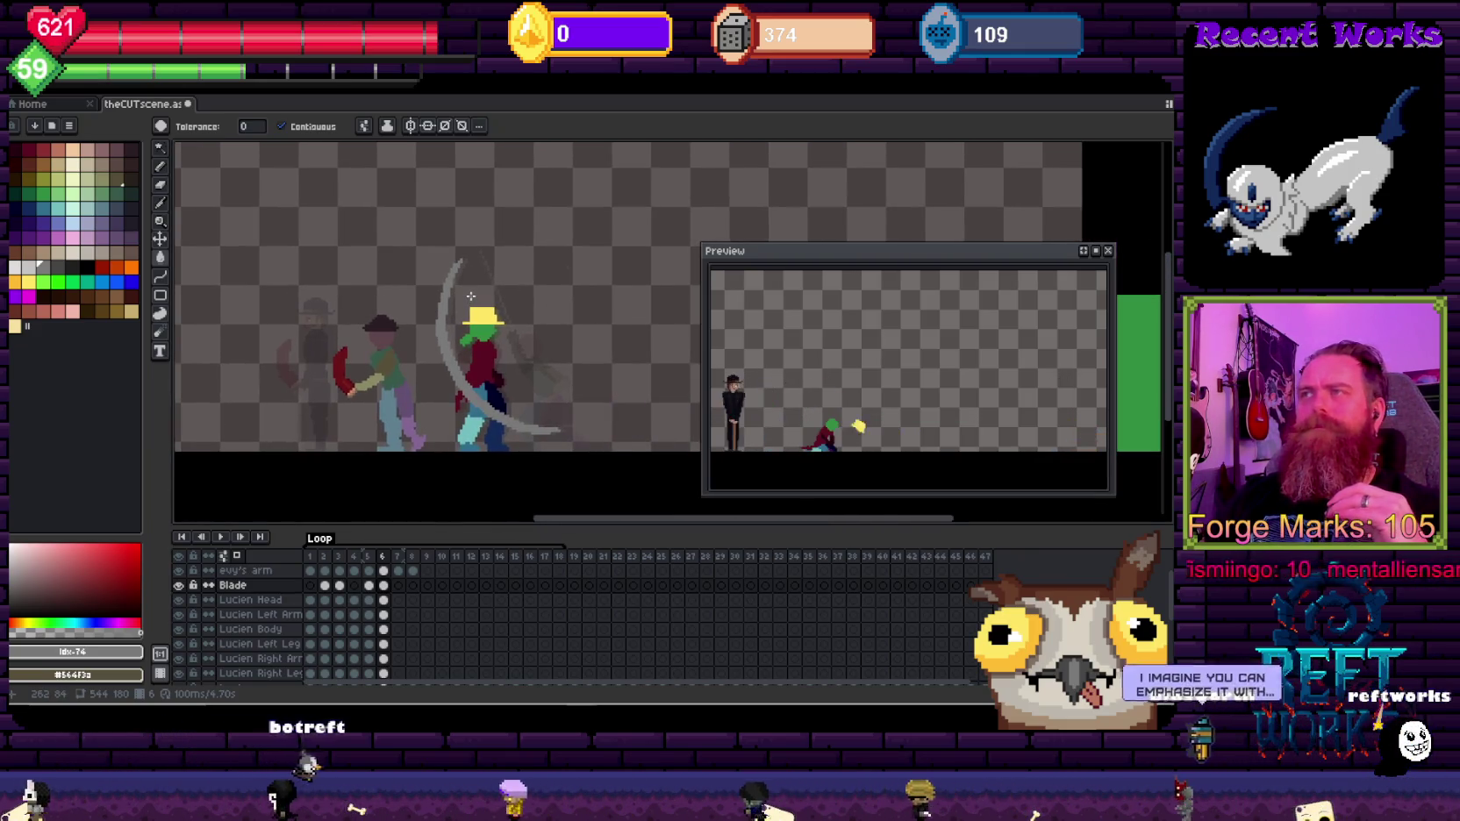
pyautogui.press('Return')
pyautogui.press('Return')
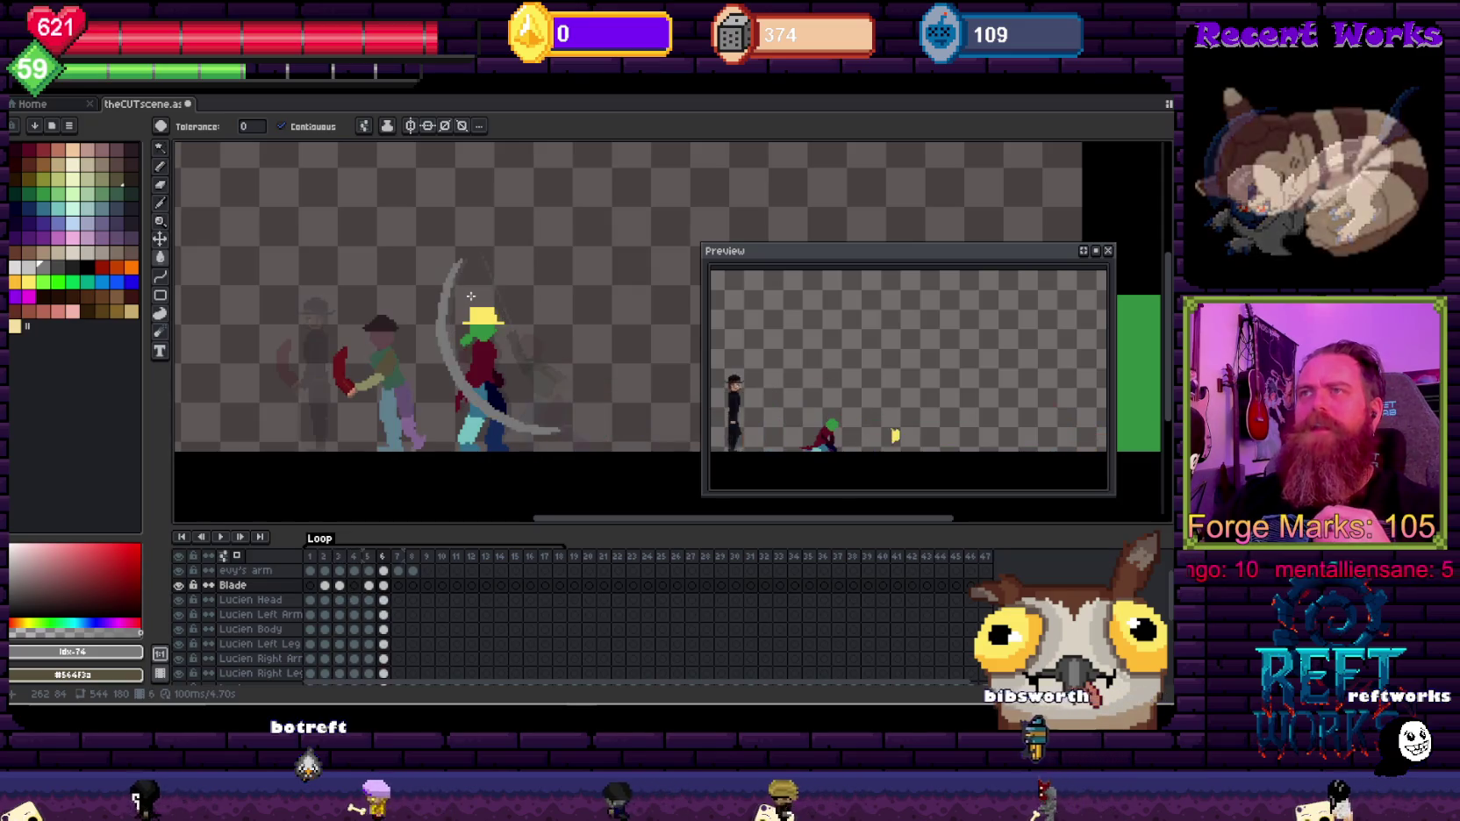
pyautogui.press('Return')
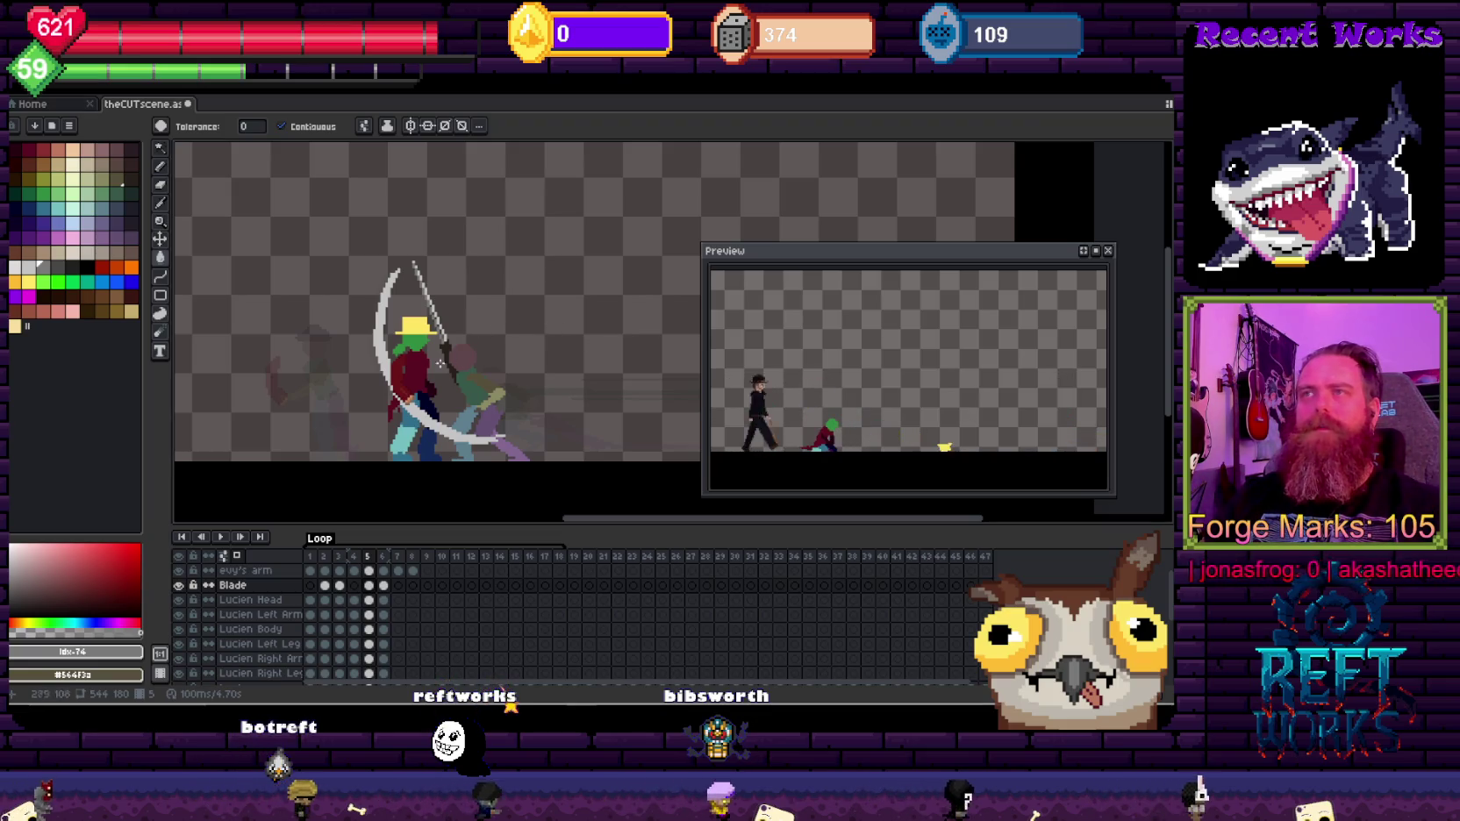
pyautogui.scroll(2, 440, 362)
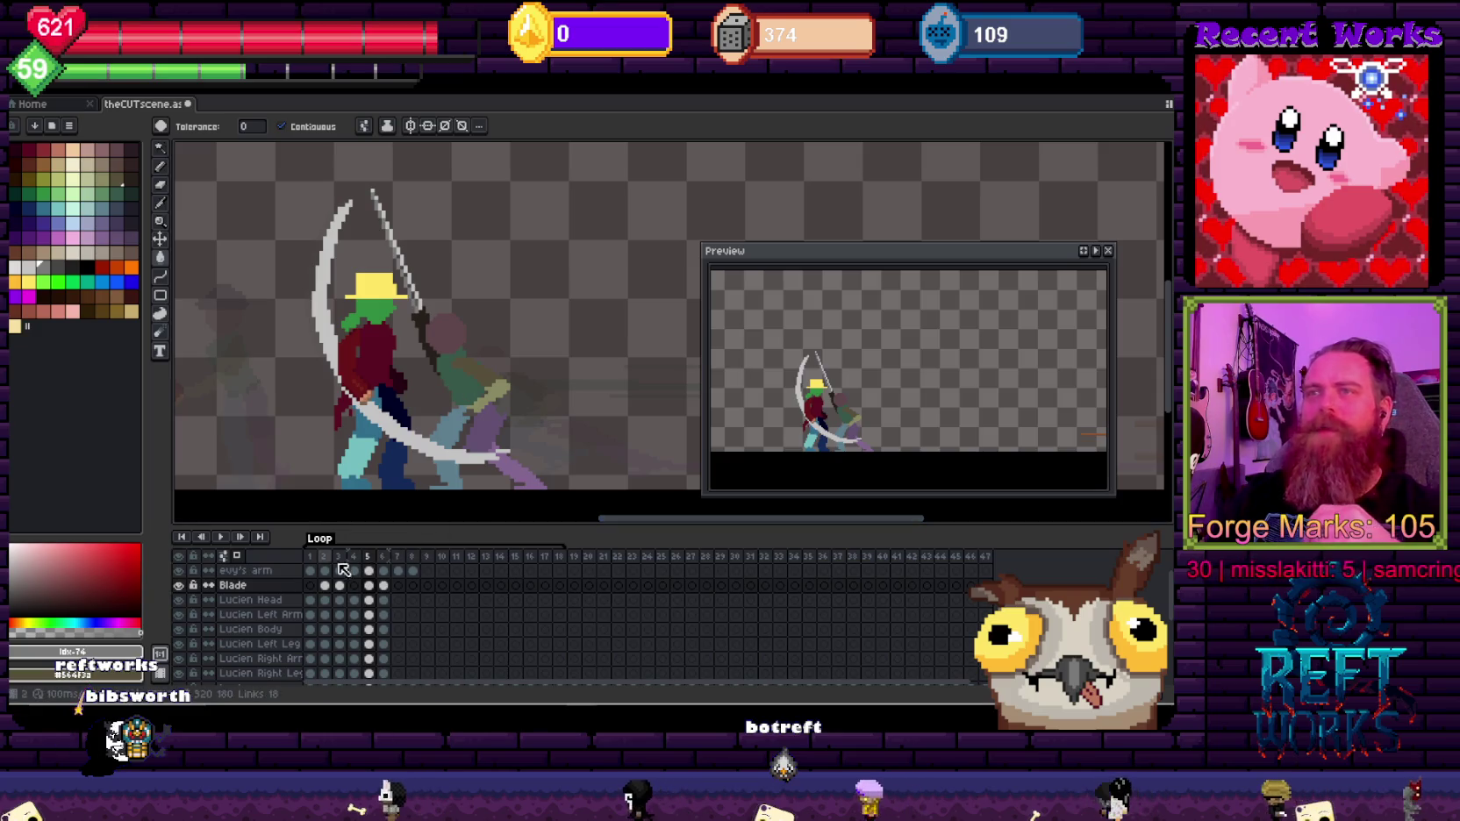
pyautogui.press('Left')
pyautogui.press('Left')
pyautogui.press('Left')
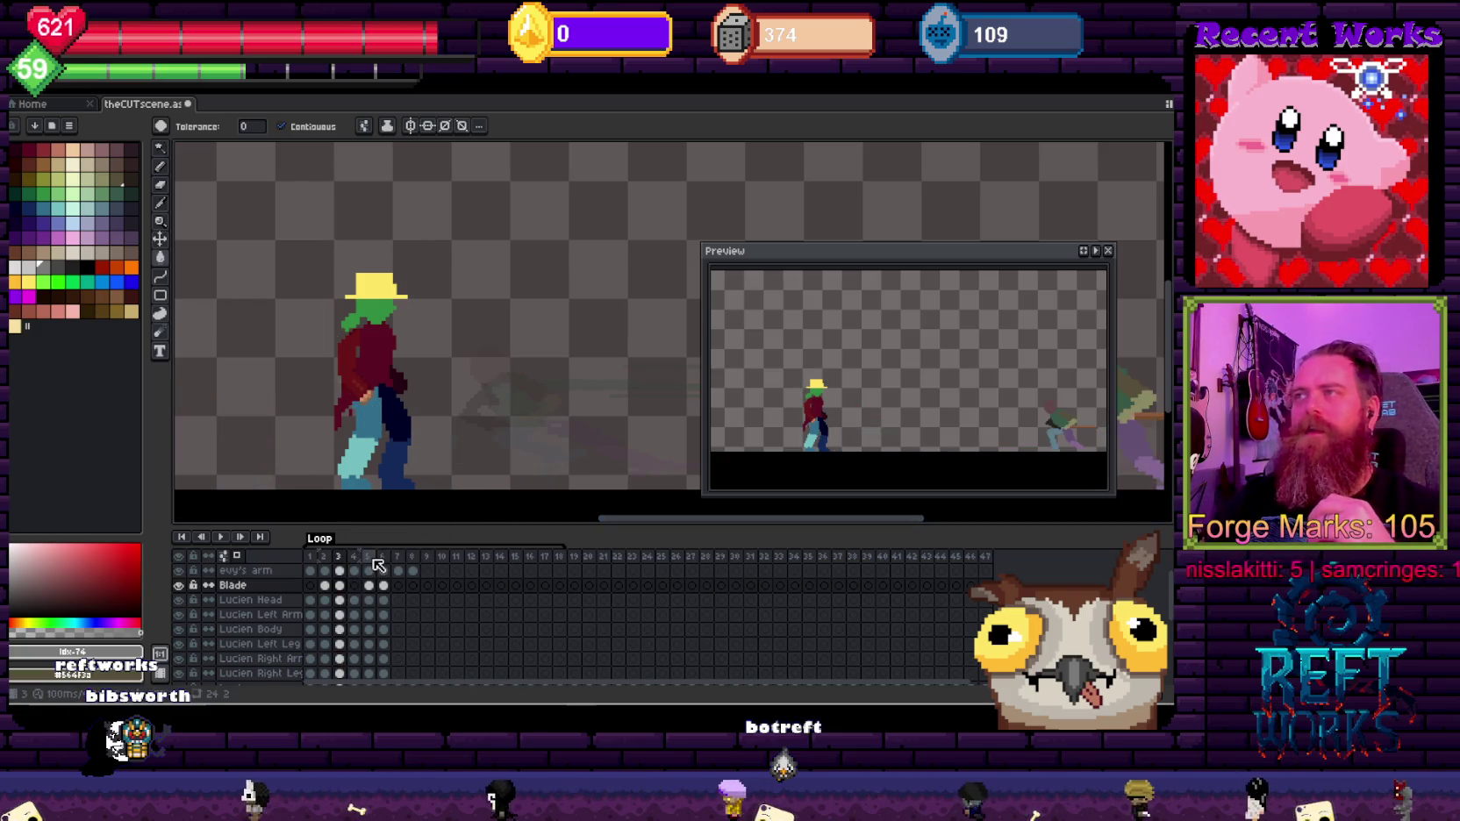
pyautogui.press('Right')
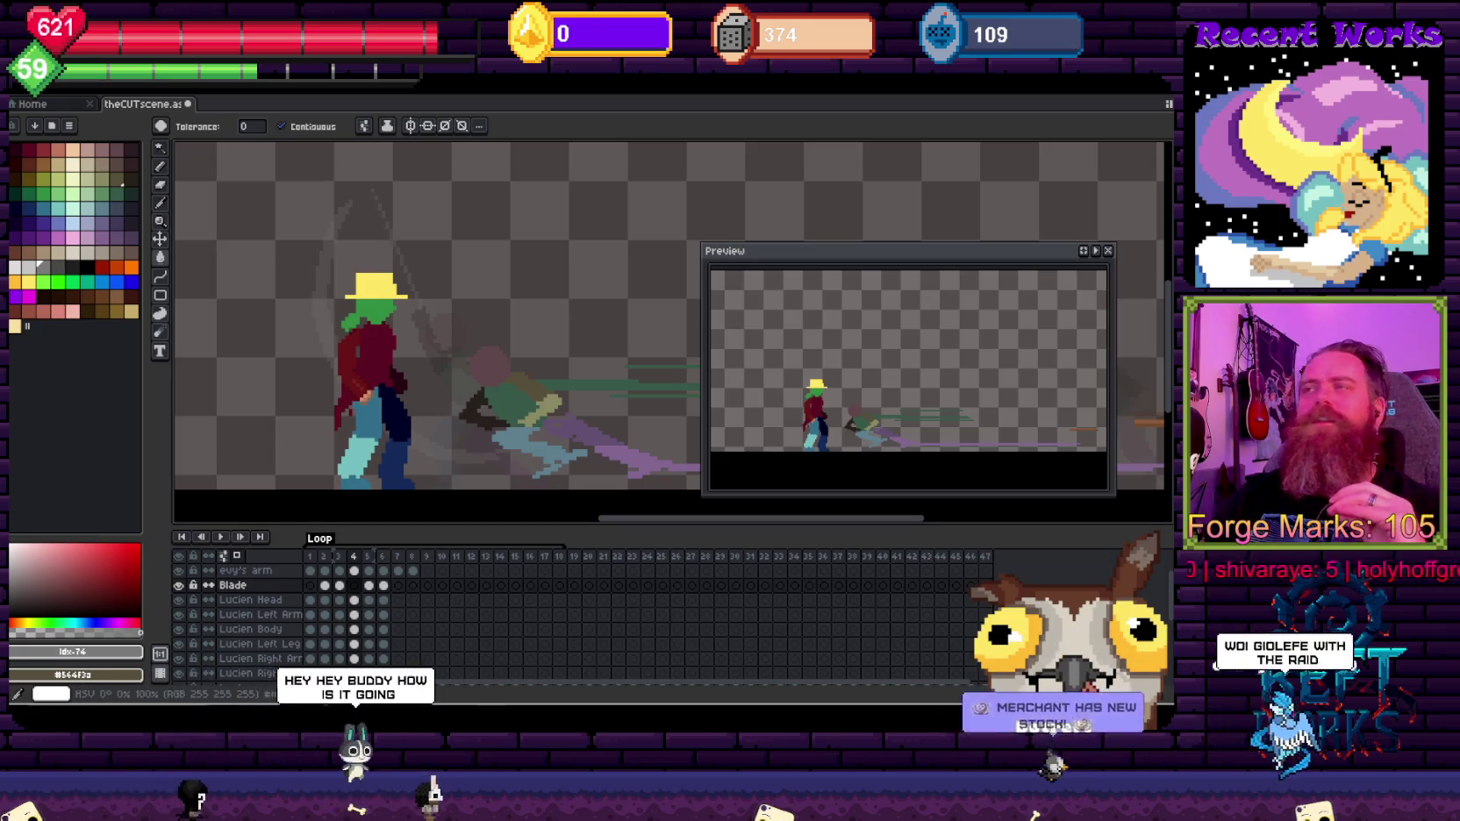
pyautogui.scroll(-1, 443, 261)
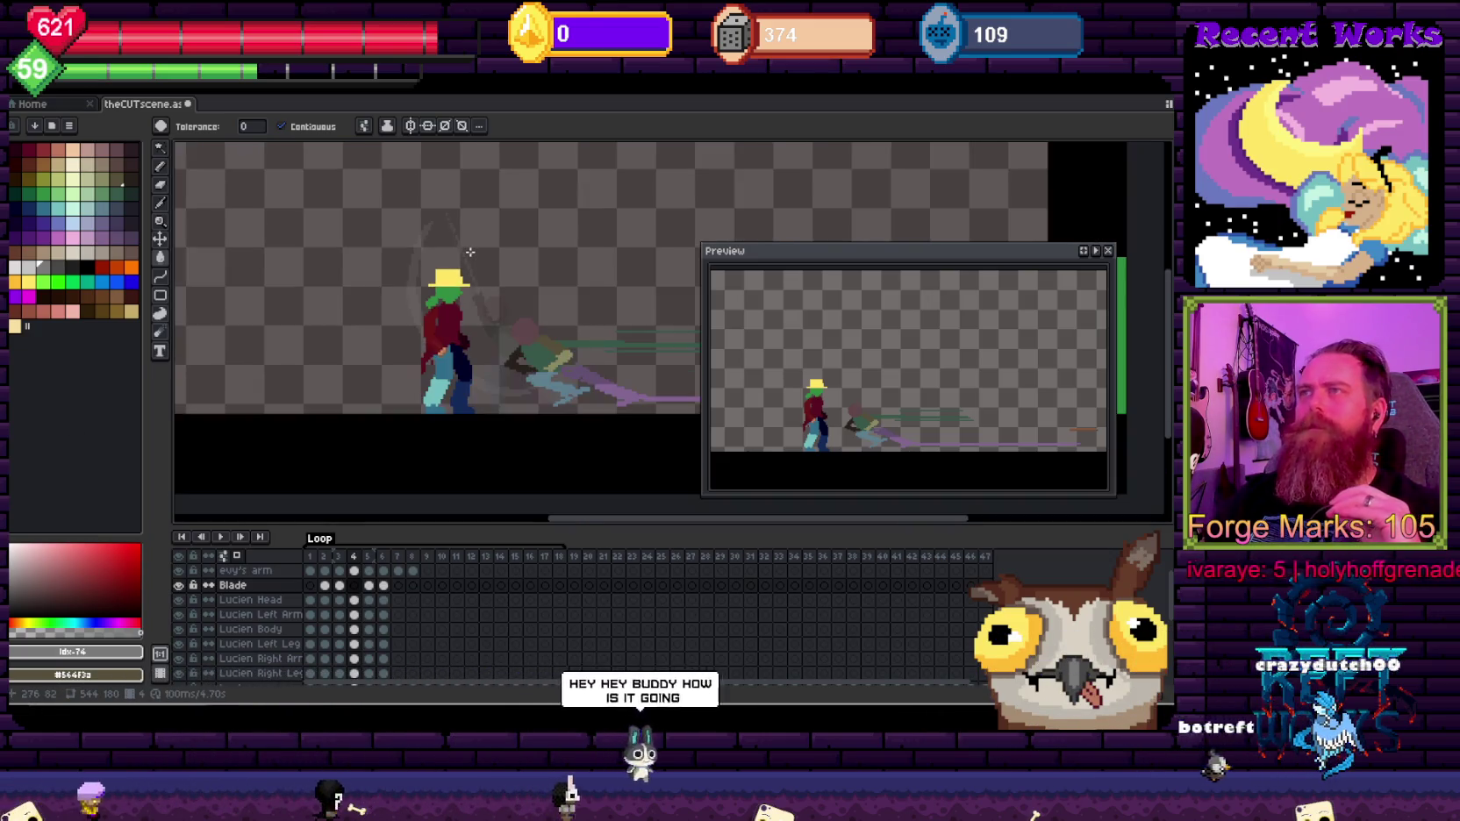
pyautogui.moveTo(466, 265); pyautogui.dragTo(518, 301)
pyautogui.press('Return')
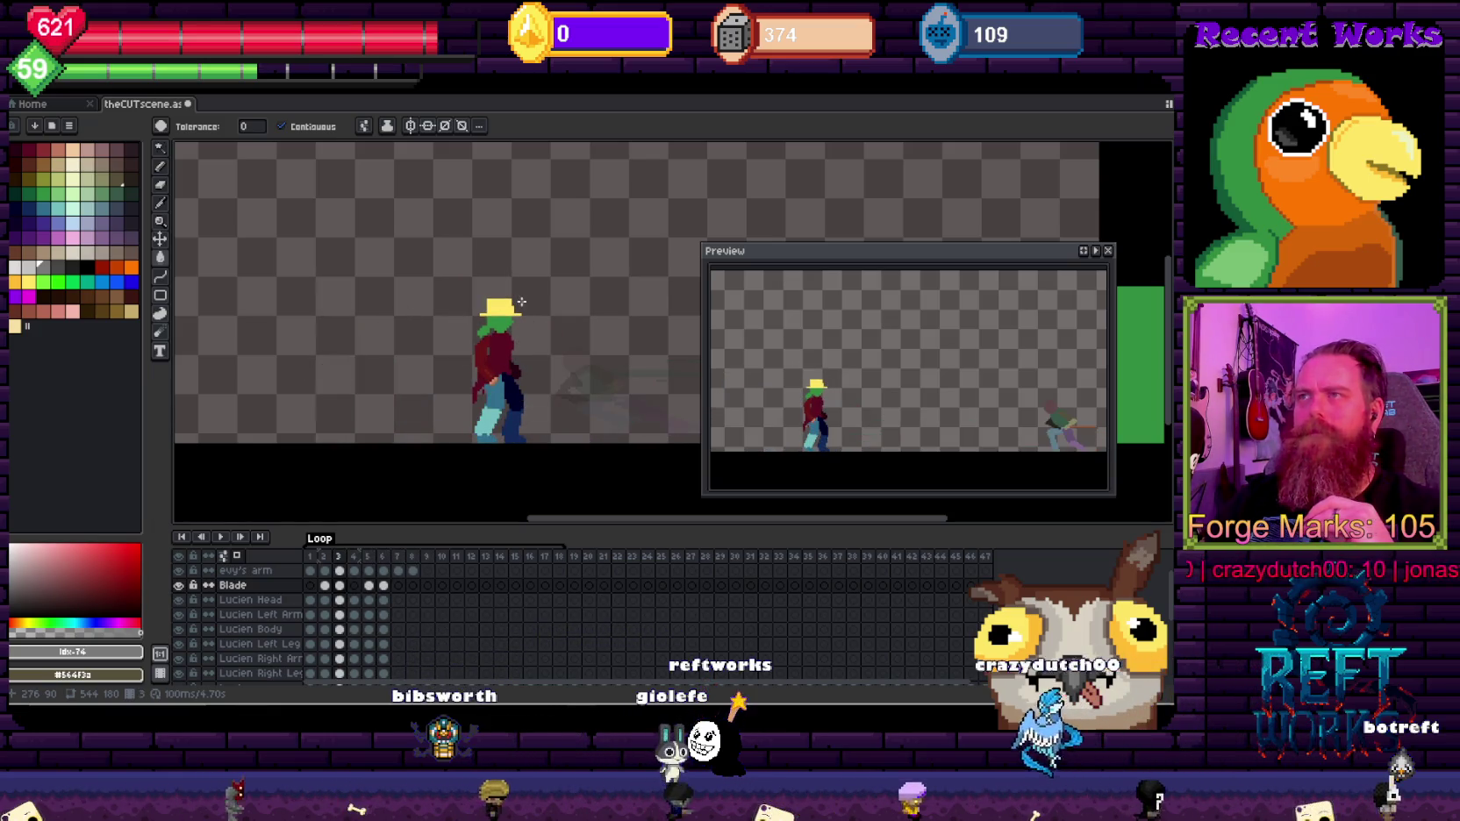
pyautogui.press('Right')
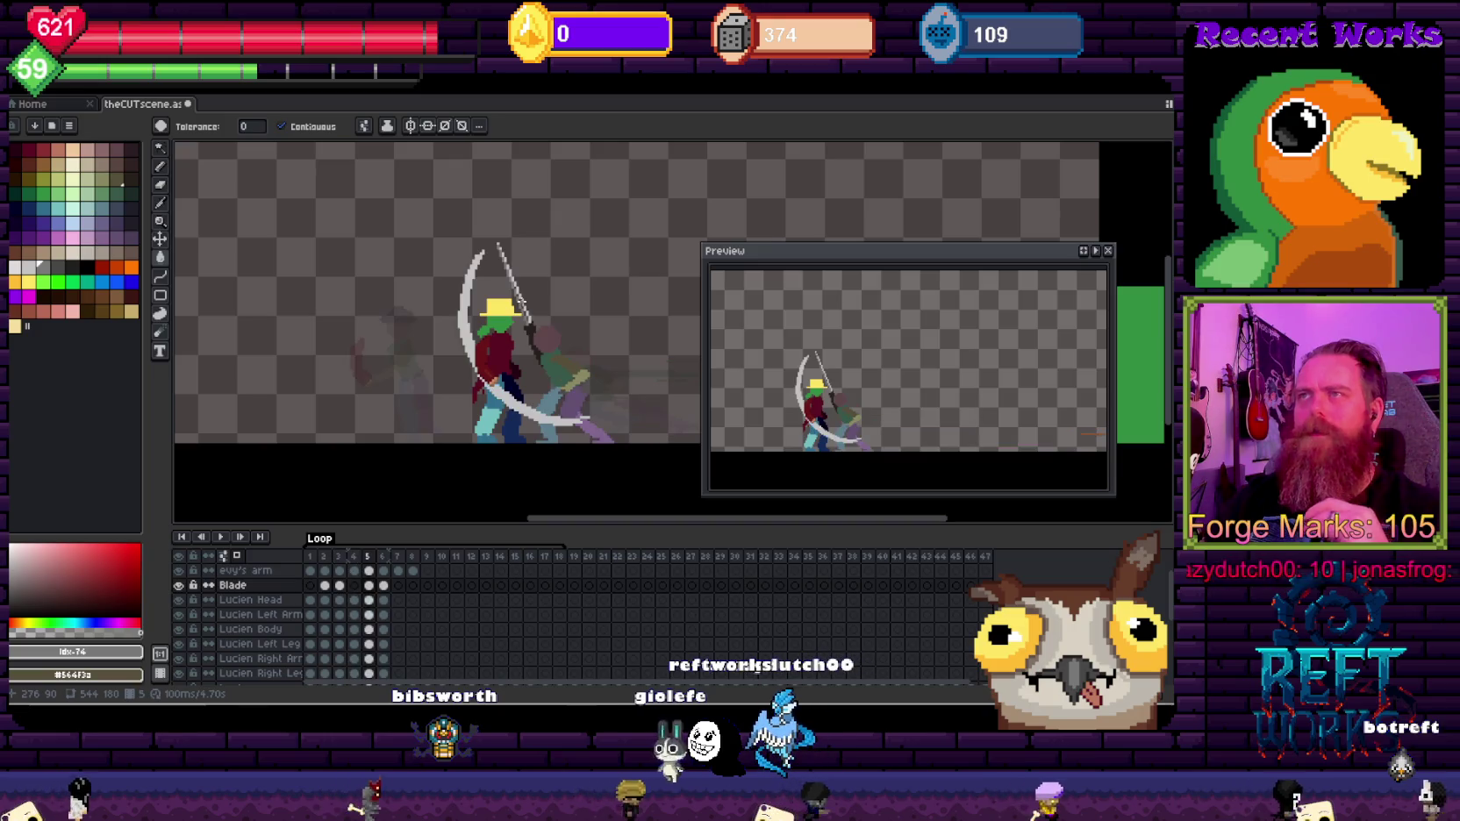
# Step: Select the Lucien Right Arm layer and erase part of the sword tip
pyautogui.scroll(1, 592, 323)
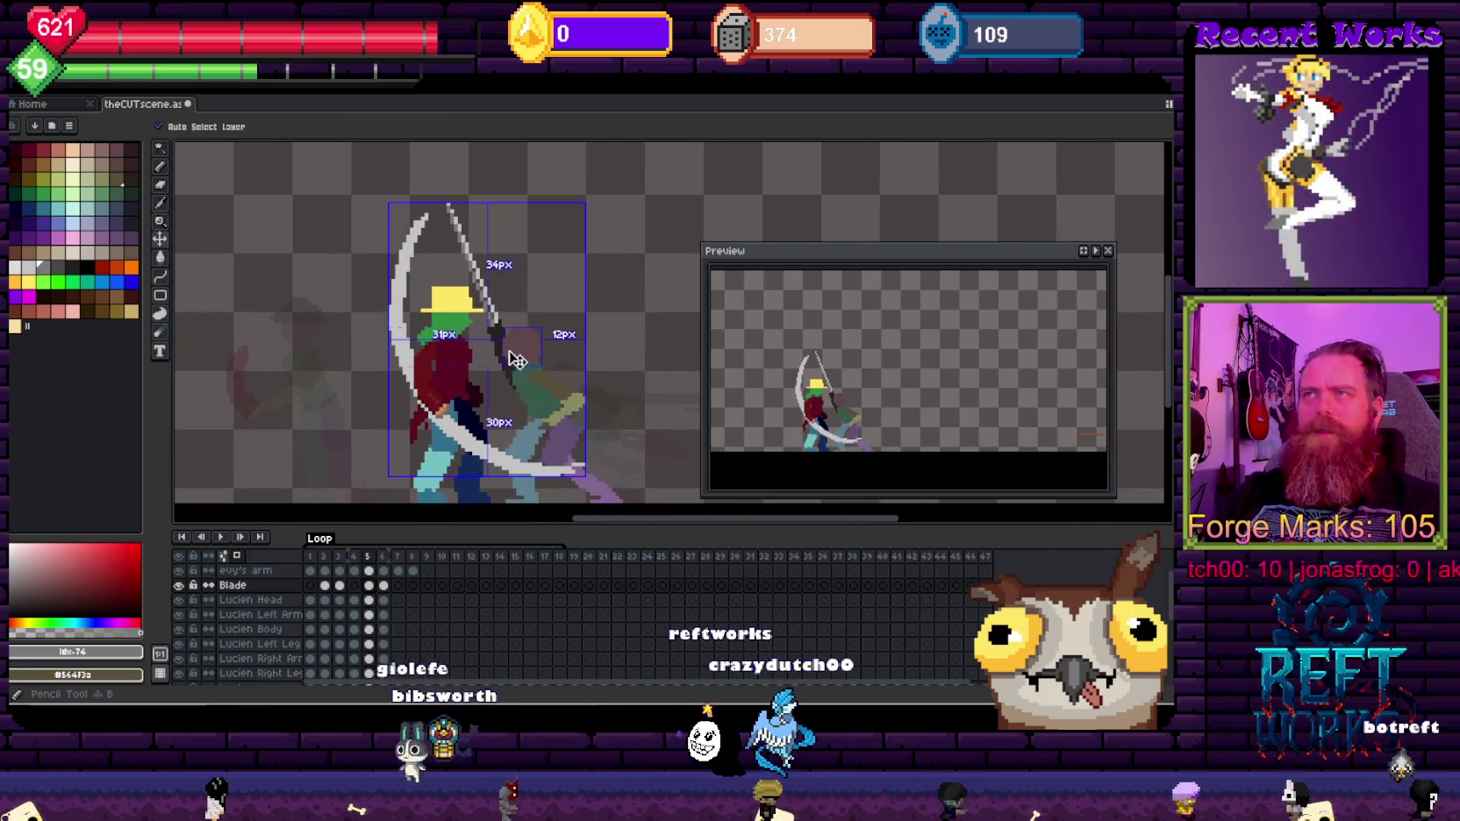
pyautogui.keyDown('ctrl'); pyautogui.click(502, 337); pyautogui.keyUp('ctrl')
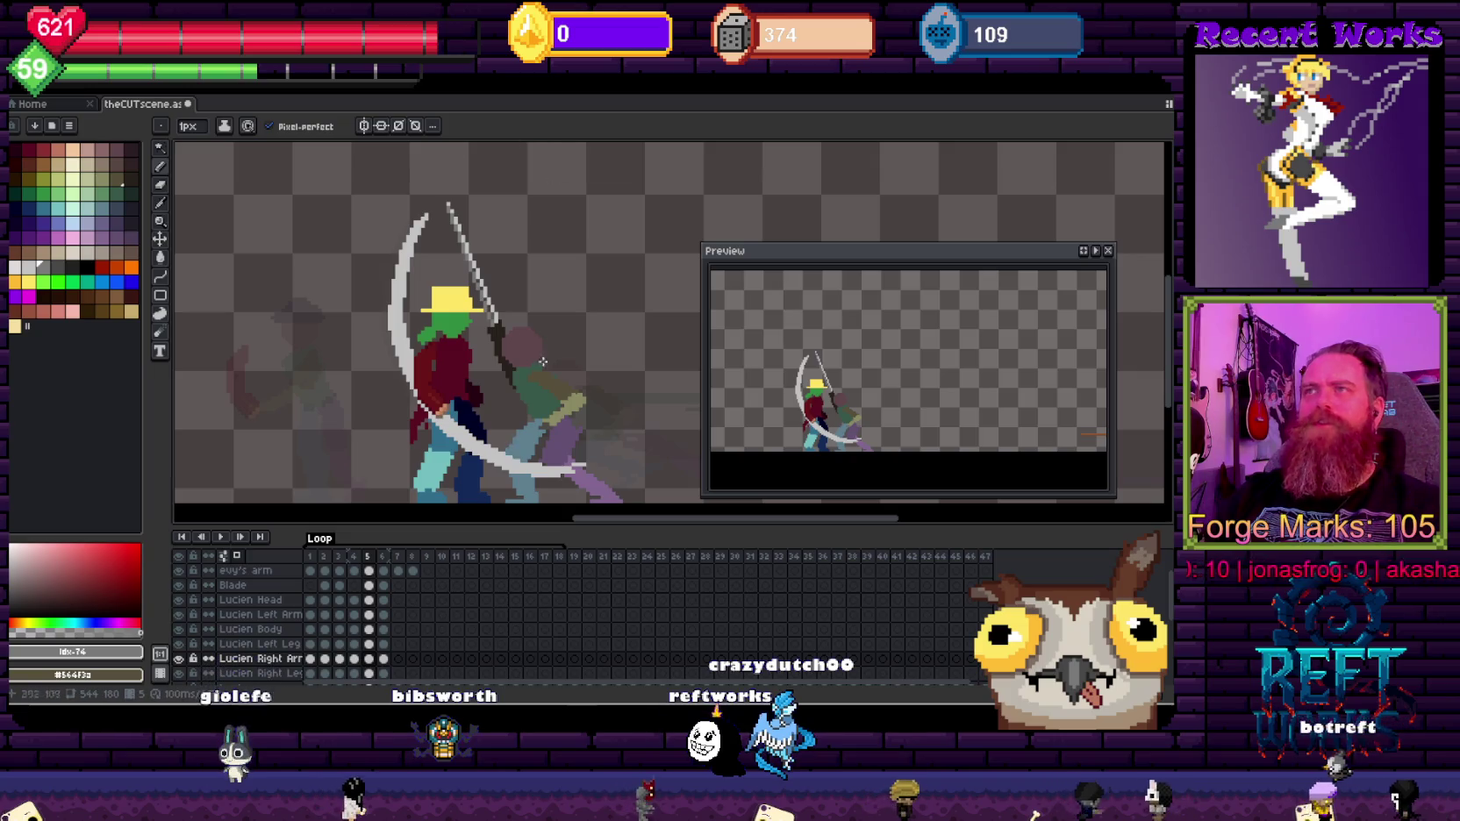
pyautogui.moveTo(499, 312); pyautogui.dragTo(499, 328)
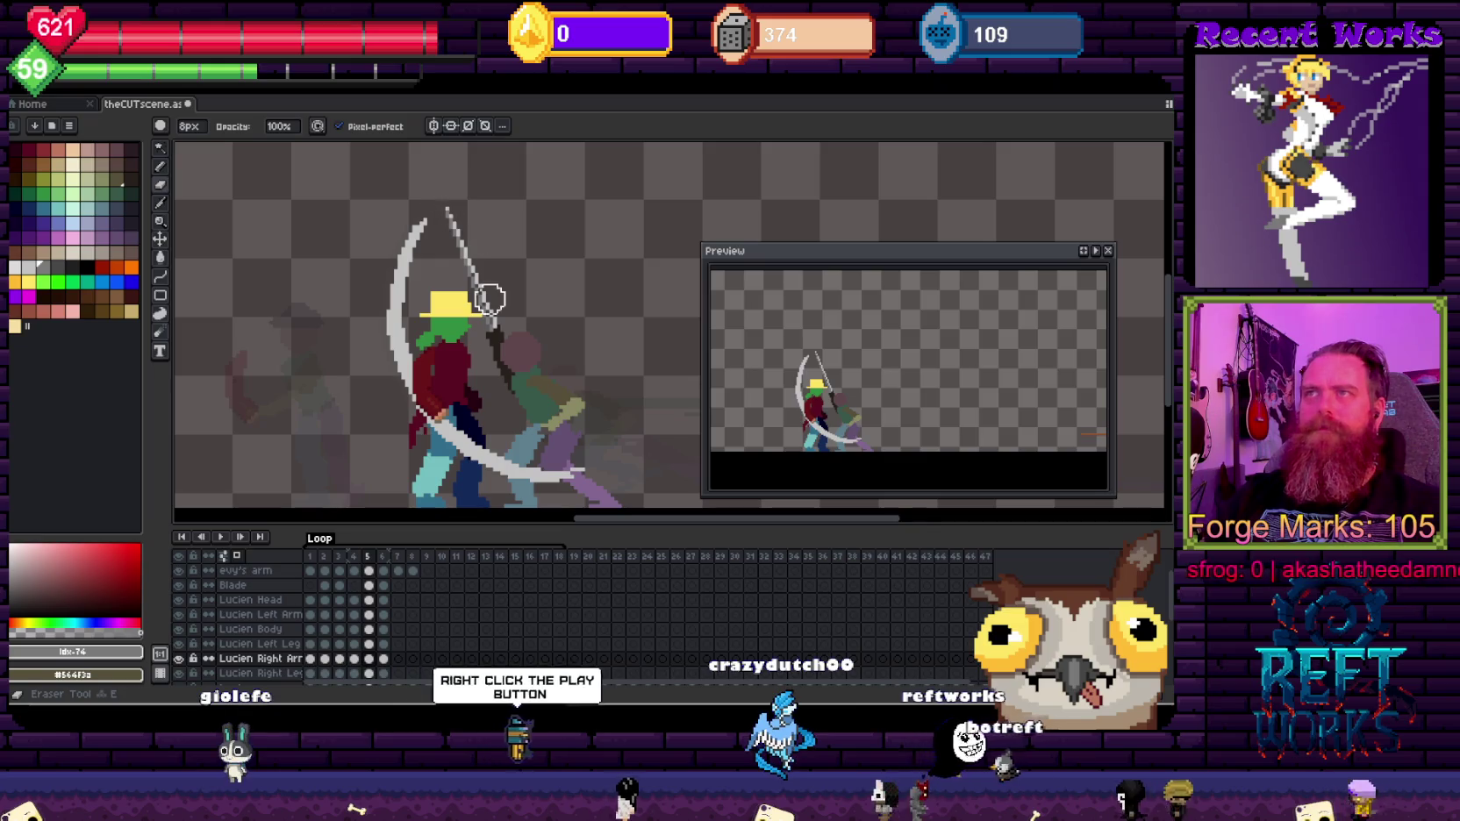
pyautogui.press('ctrl')
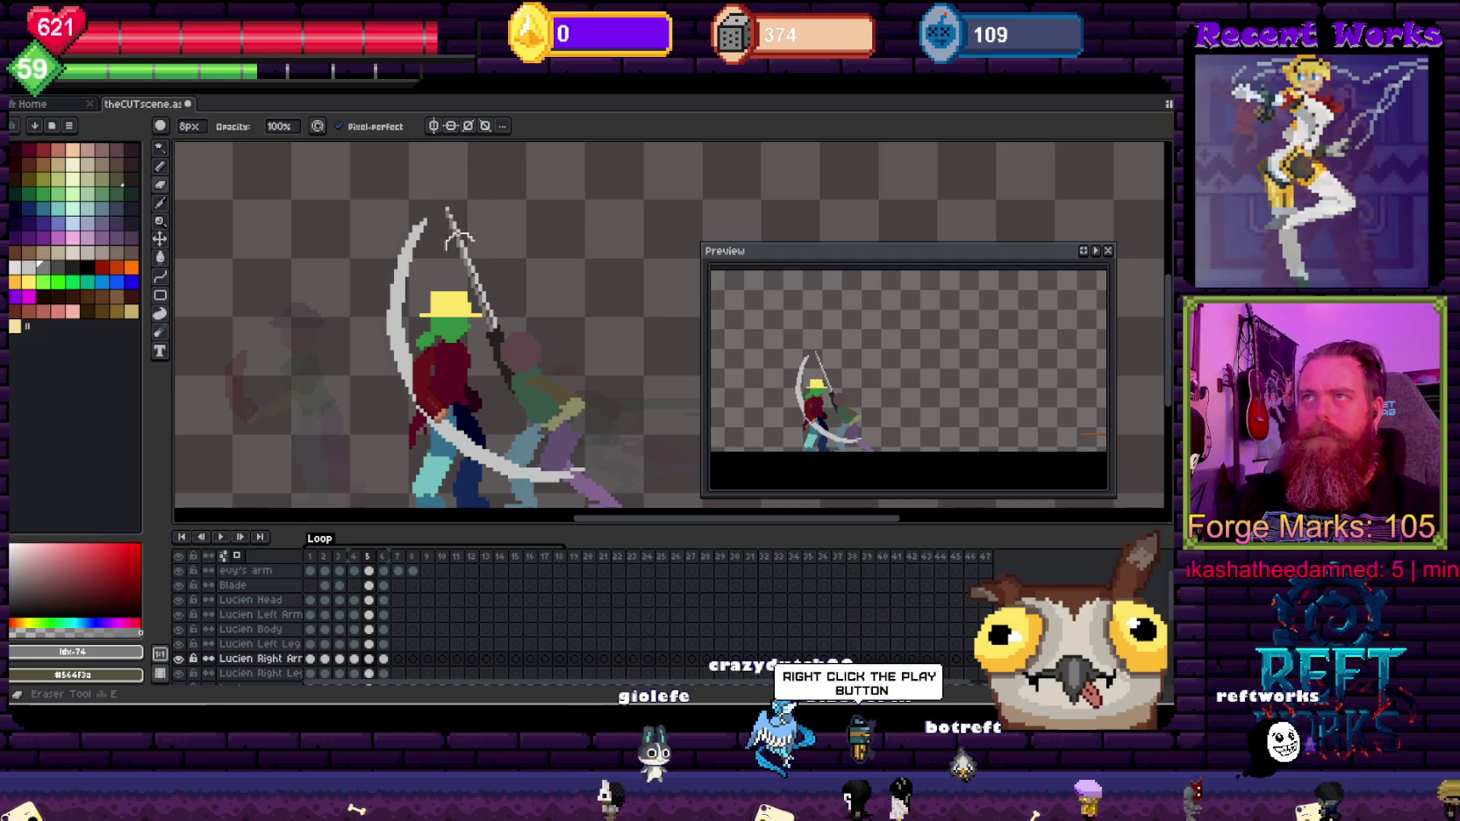
pyautogui.press('ctrl')
pyautogui.press('e')
pyautogui.moveTo(454, 195); pyautogui.dragTo(463, 265)
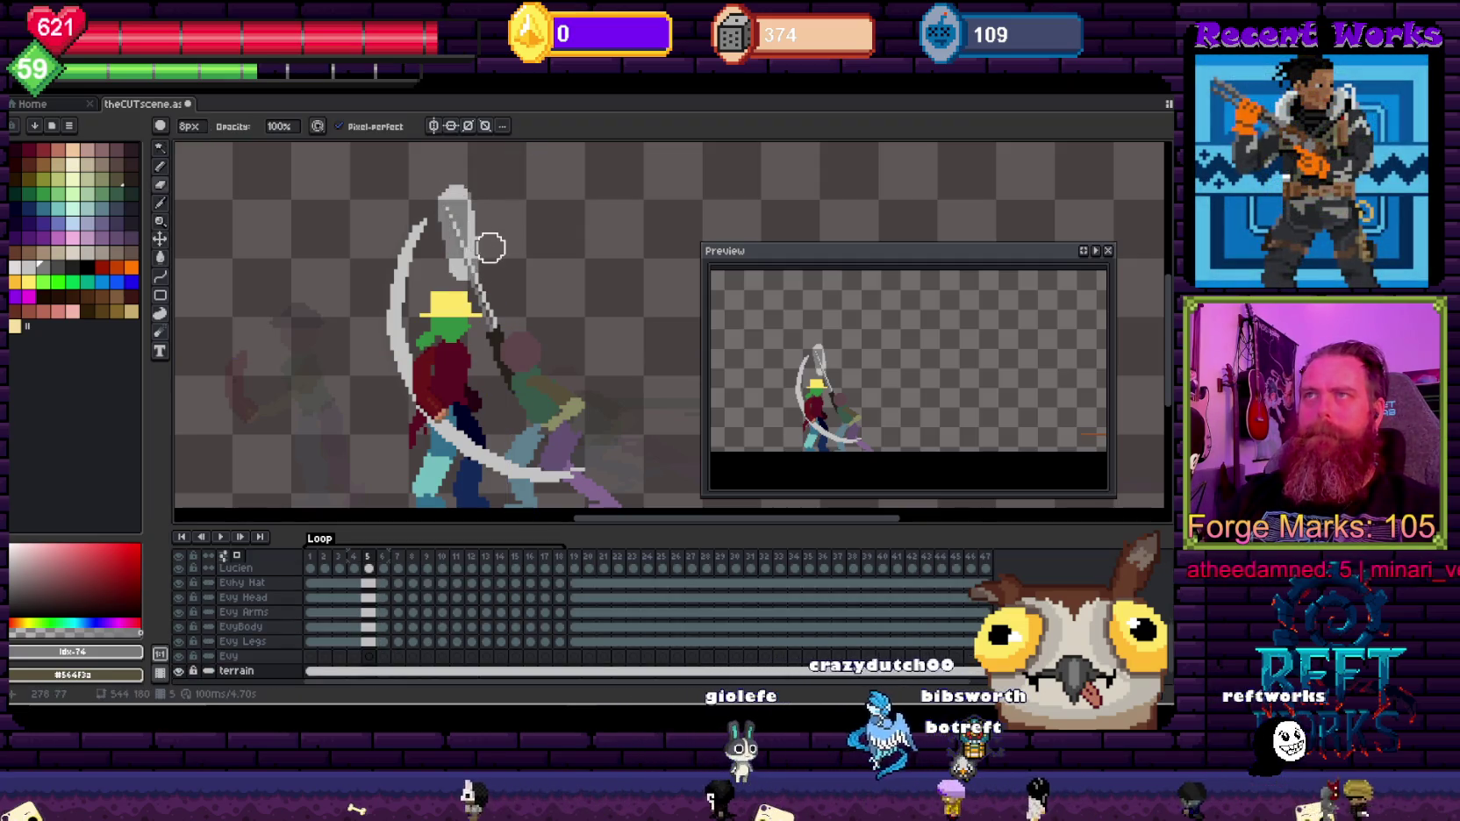
# Step: On the Blade layer's frame 5 cel, erase the thin straight sword line
pyautogui.press('ctrl')
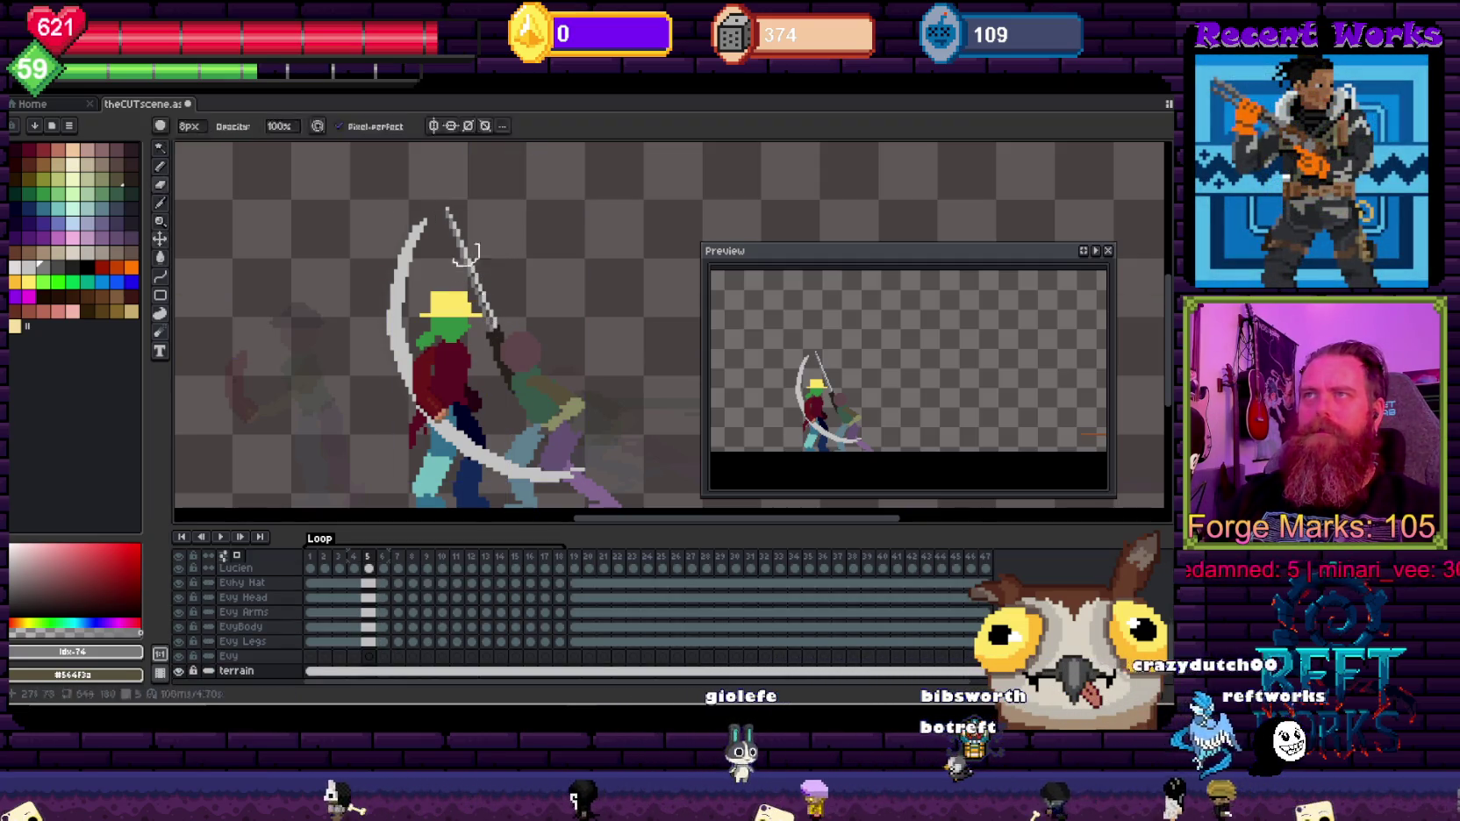
pyautogui.click(521, 360)
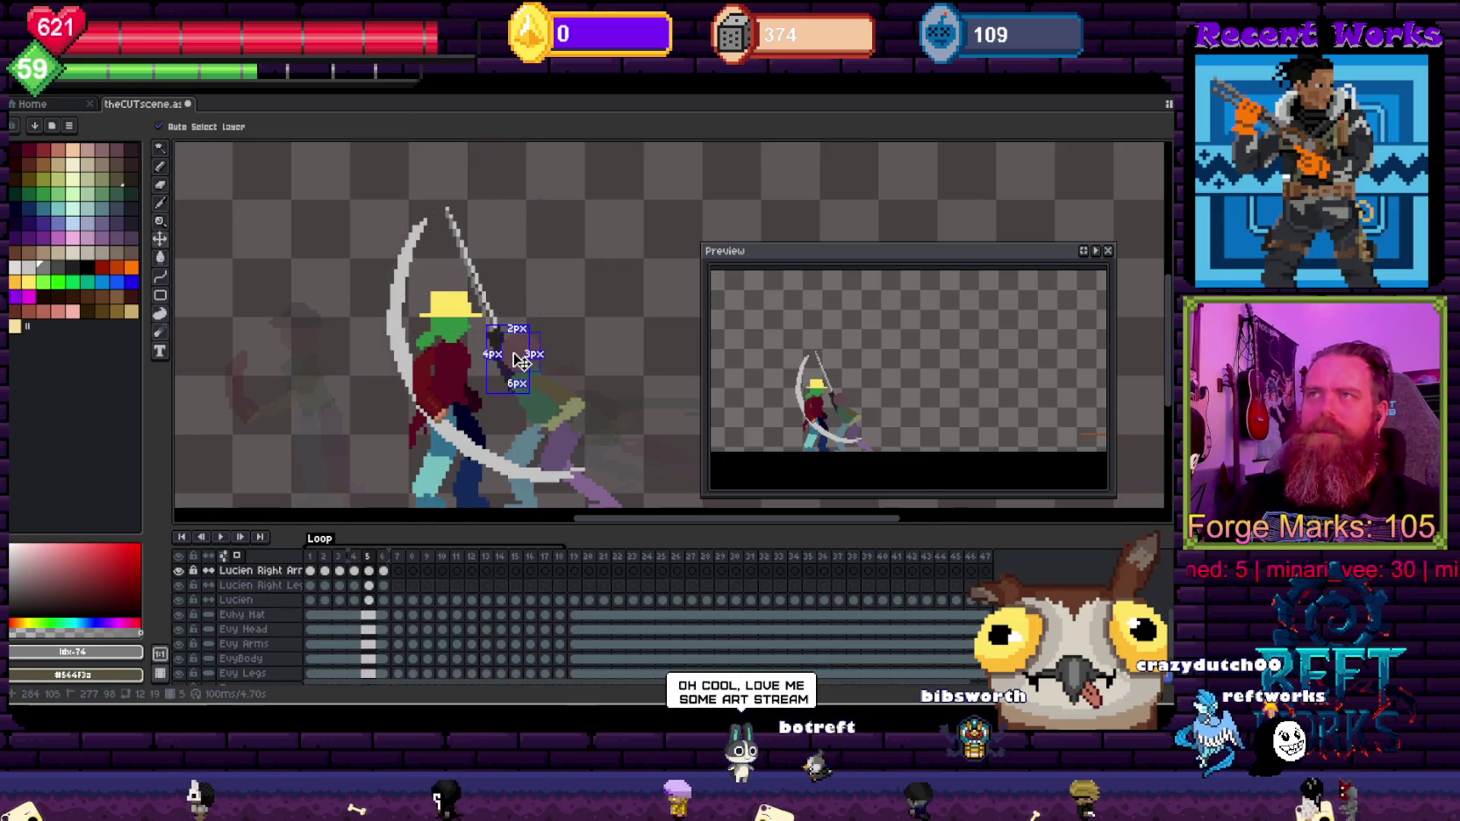
pyautogui.scroll(3, 403, 630)
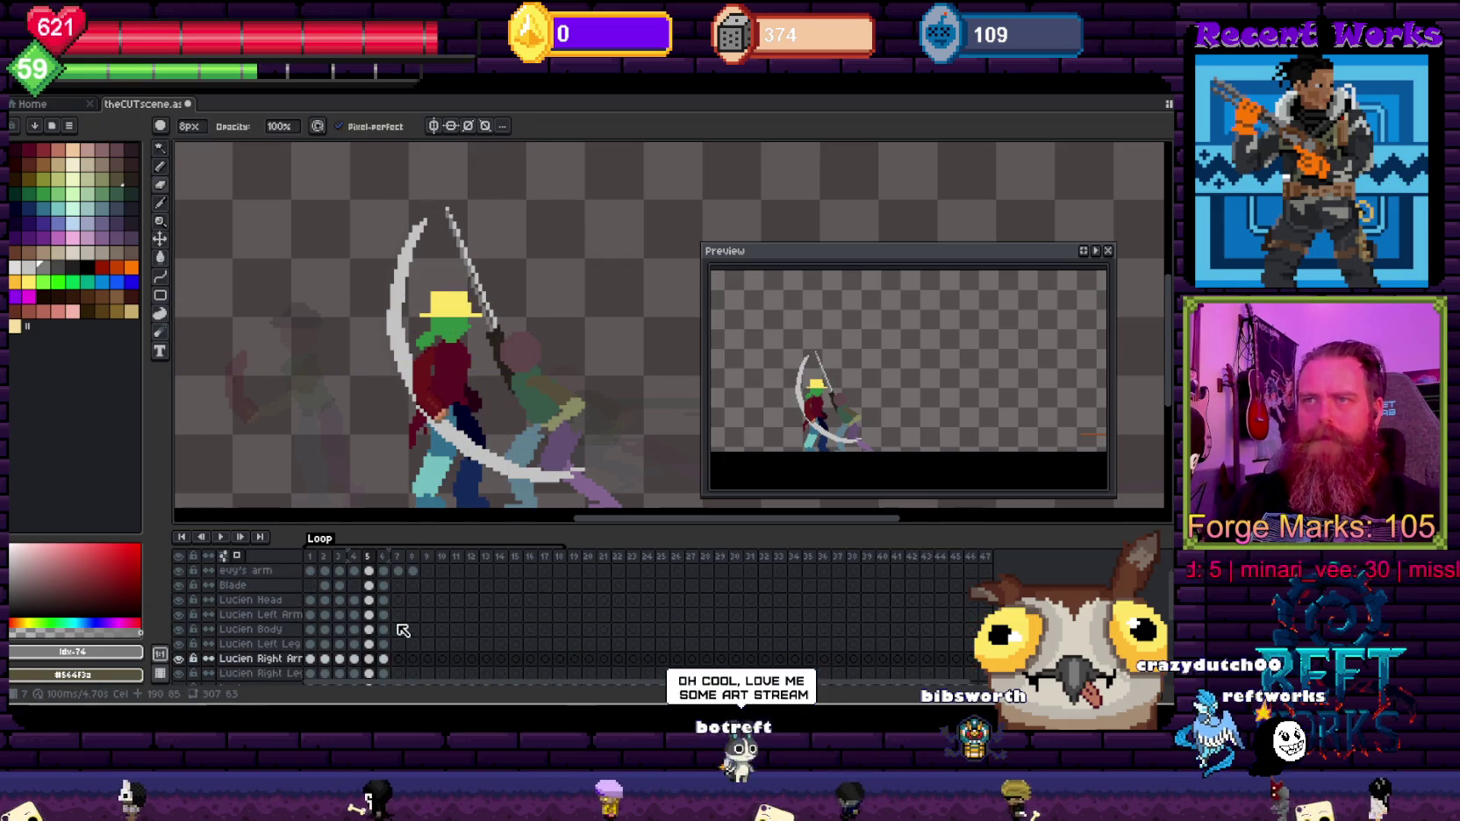
pyautogui.click(371, 586)
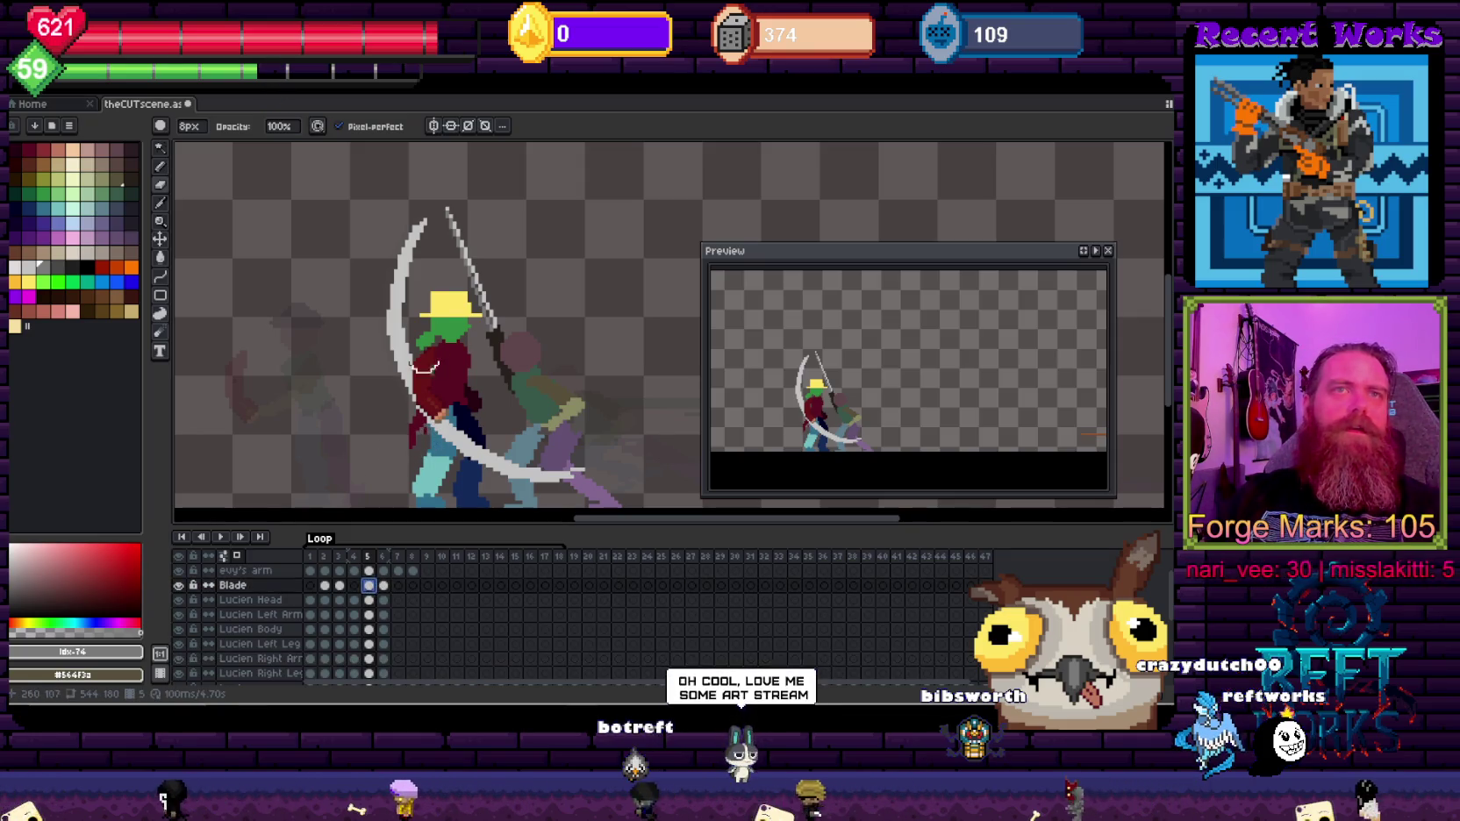
pyautogui.moveTo(450, 203); pyautogui.dragTo(482, 307)
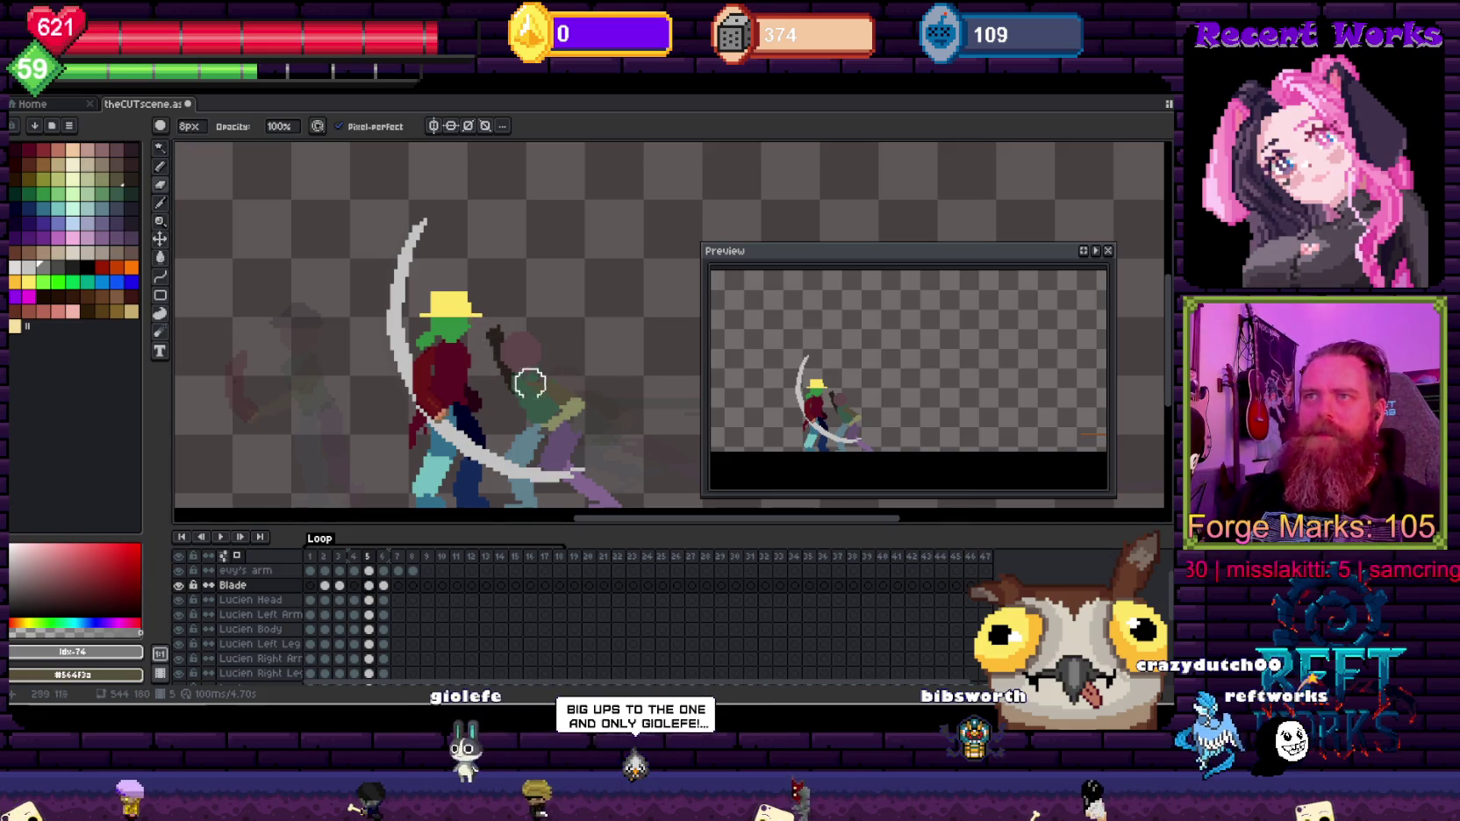
# Step: Rotate the Lucien Right Arm about 13° and shift the slash arc about 45 pixels left
pyautogui.press('b')
pyautogui.keyDown('ctrl'); pyautogui.click(496, 344); pyautogui.keyUp('ctrl')
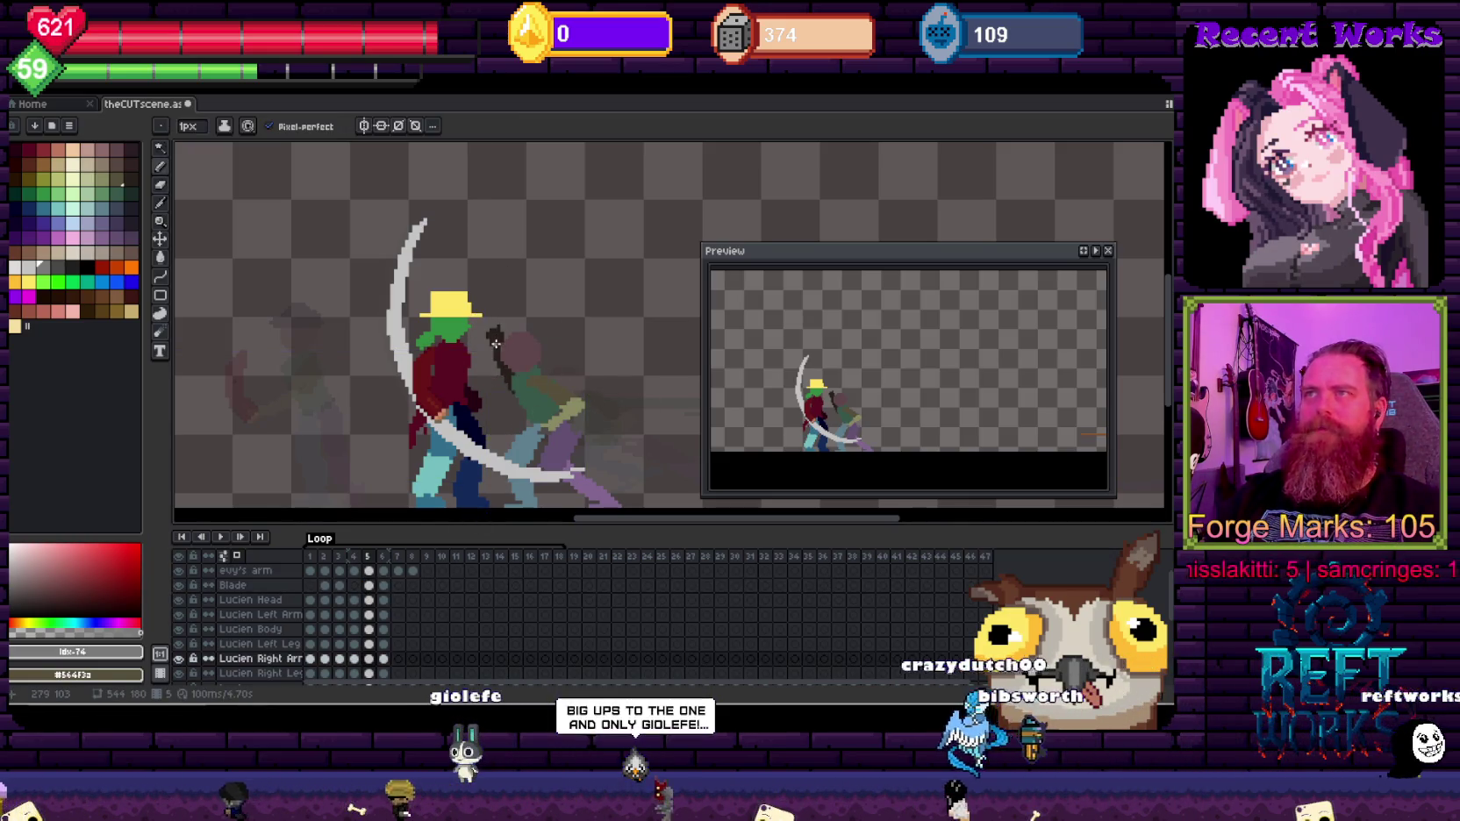
pyautogui.press('v')
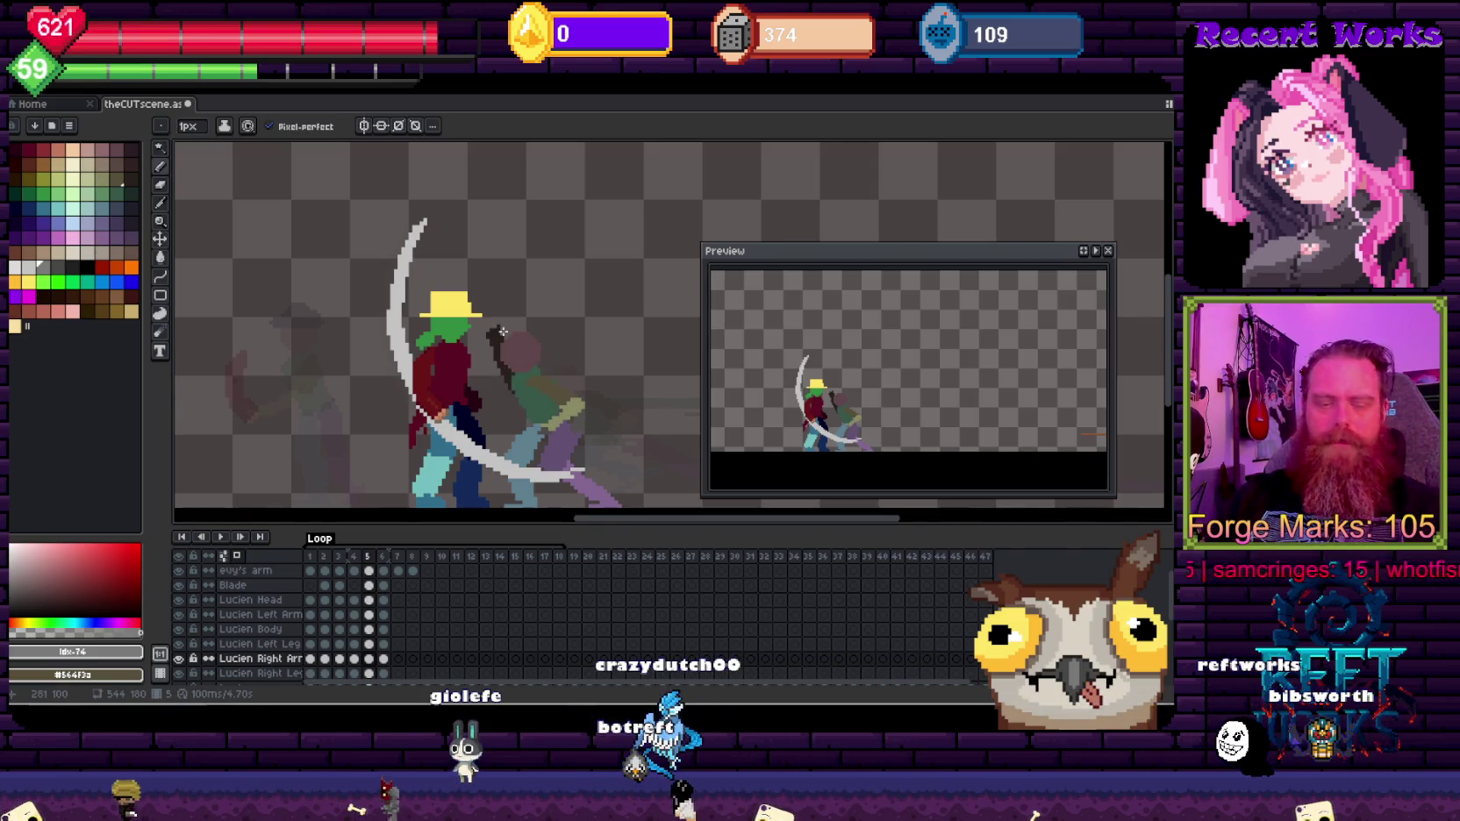
pyautogui.moveTo(542, 313); pyautogui.dragTo(551, 322)
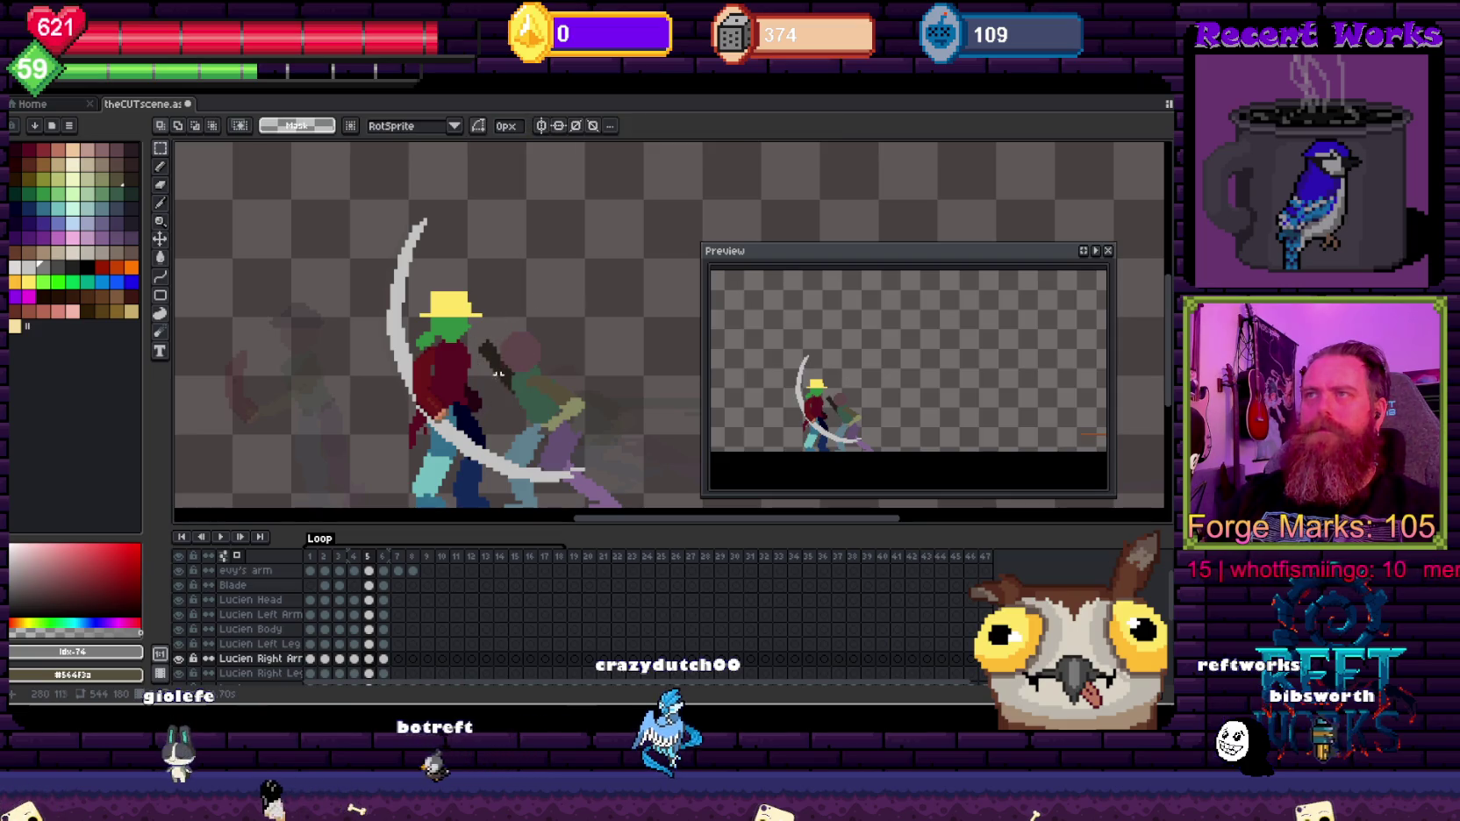
pyautogui.moveTo(473, 369); pyautogui.dragTo(479, 375)
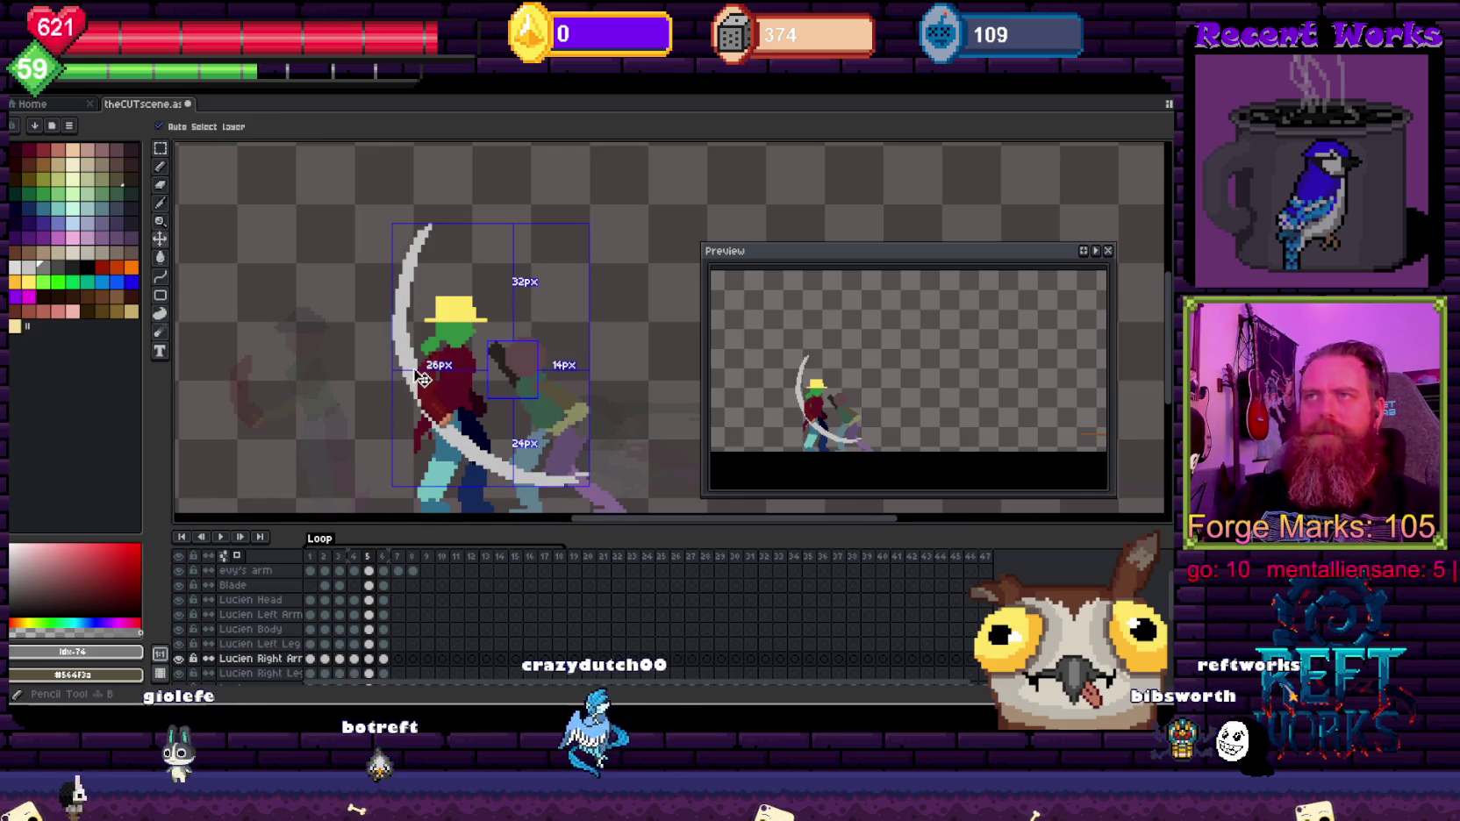
pyautogui.moveTo(411, 384); pyautogui.dragTo(371, 379)
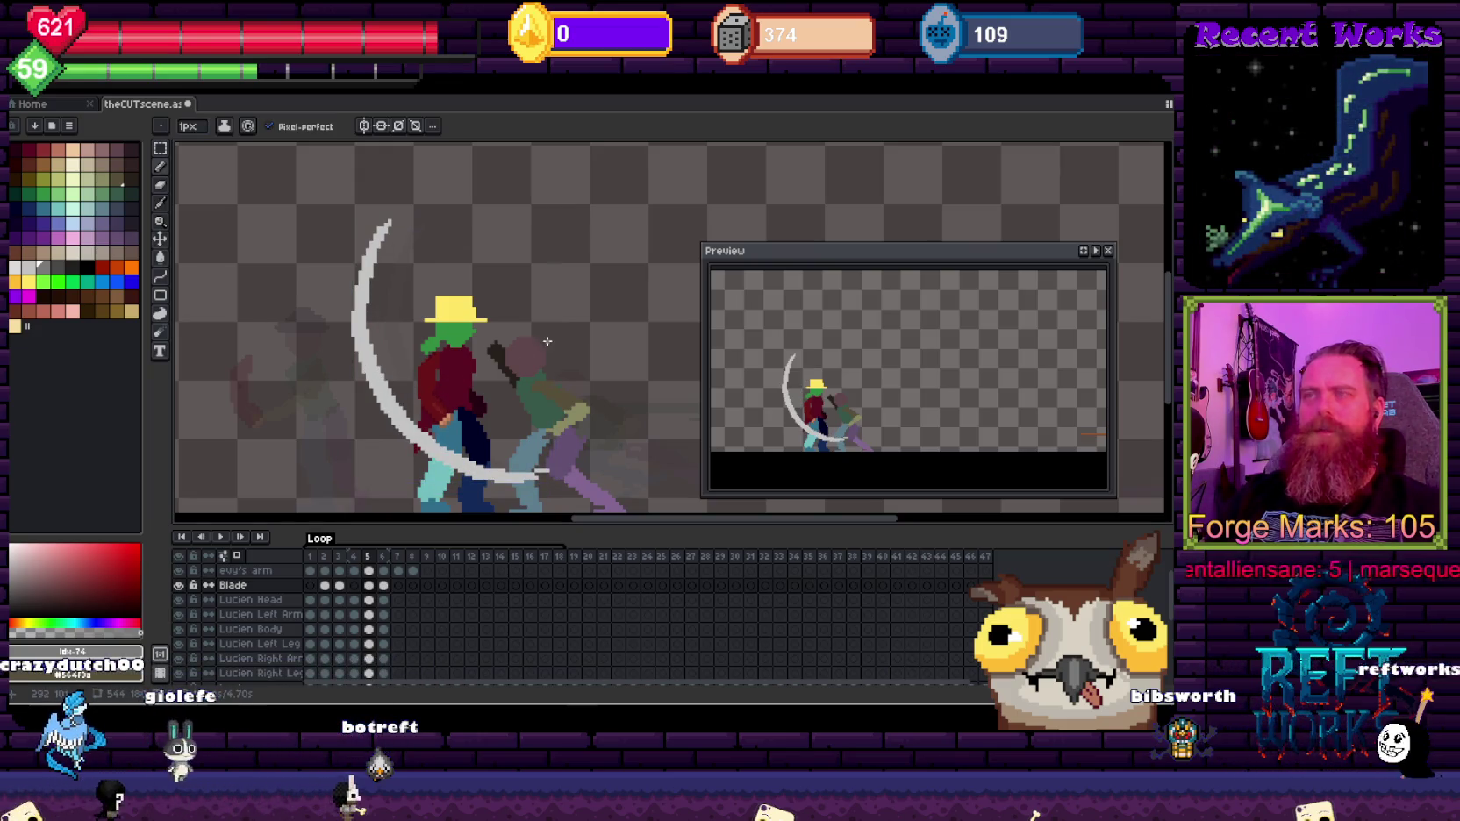
pyautogui.scroll(-1, 593, 353)
pyautogui.scroll(-1, 526, 325)
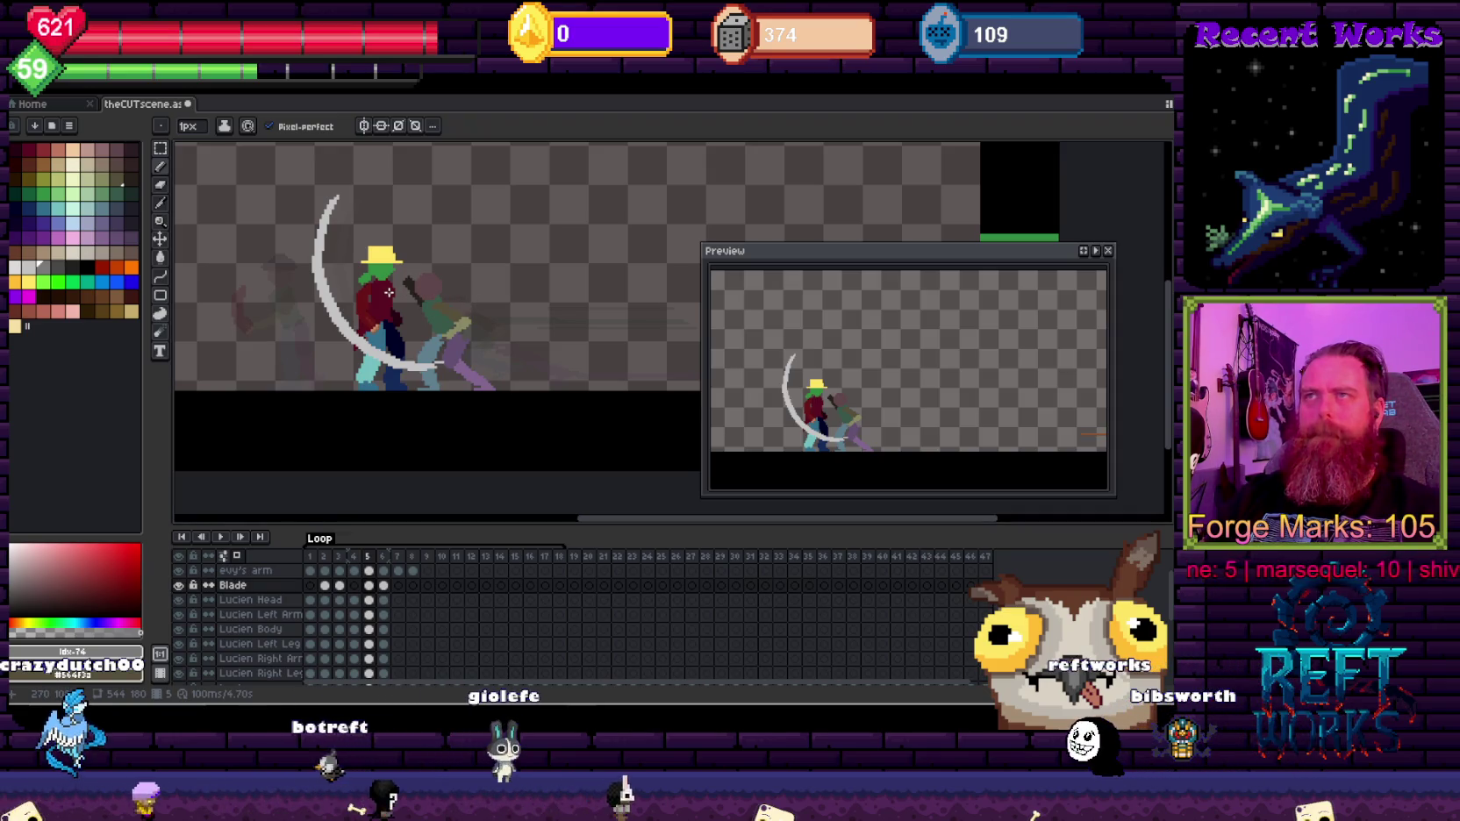
pyautogui.scroll(-1, 425, 351)
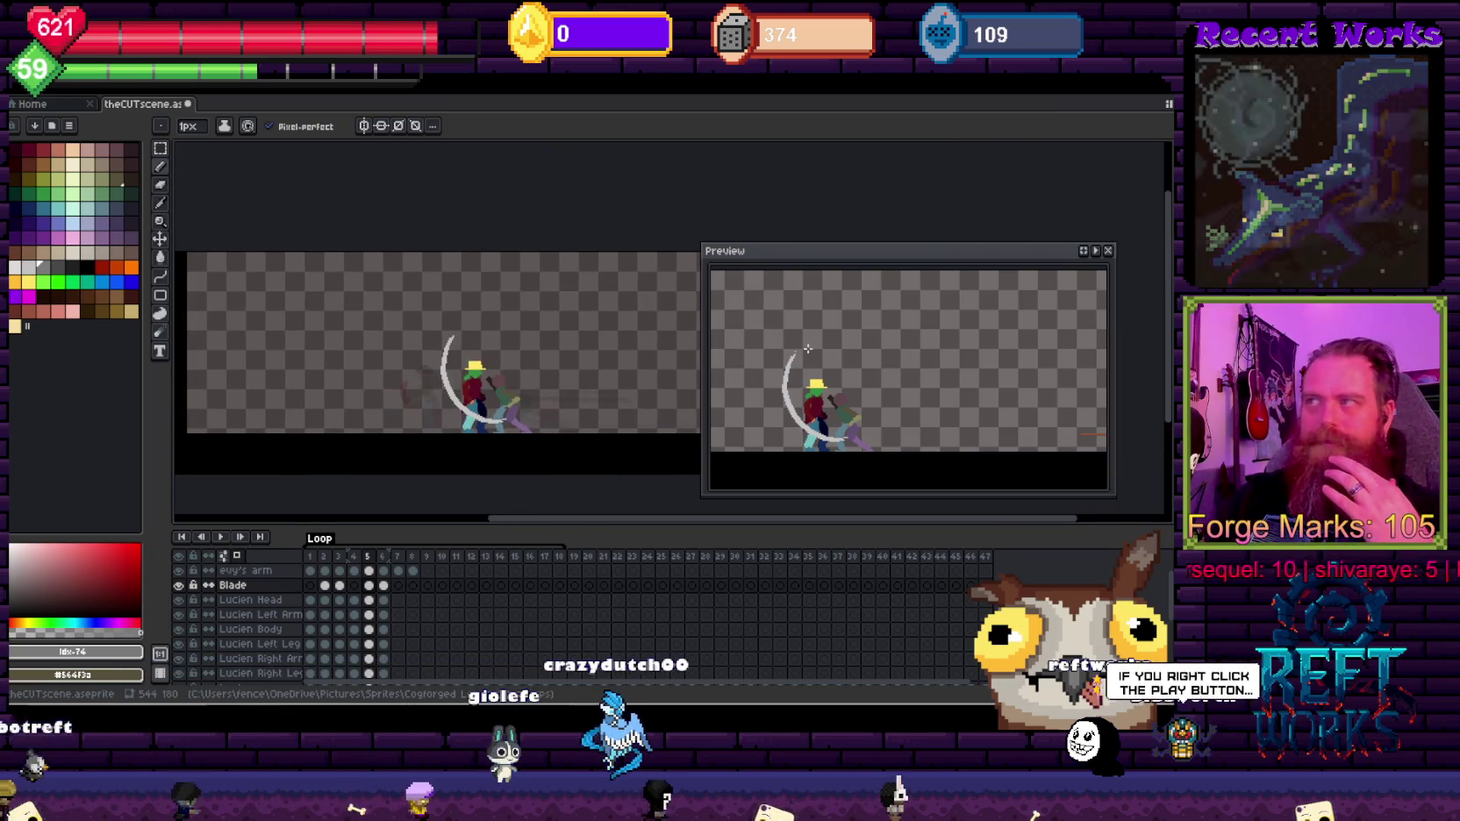
pyautogui.moveTo(544, 320); pyautogui.dragTo(435, 303)
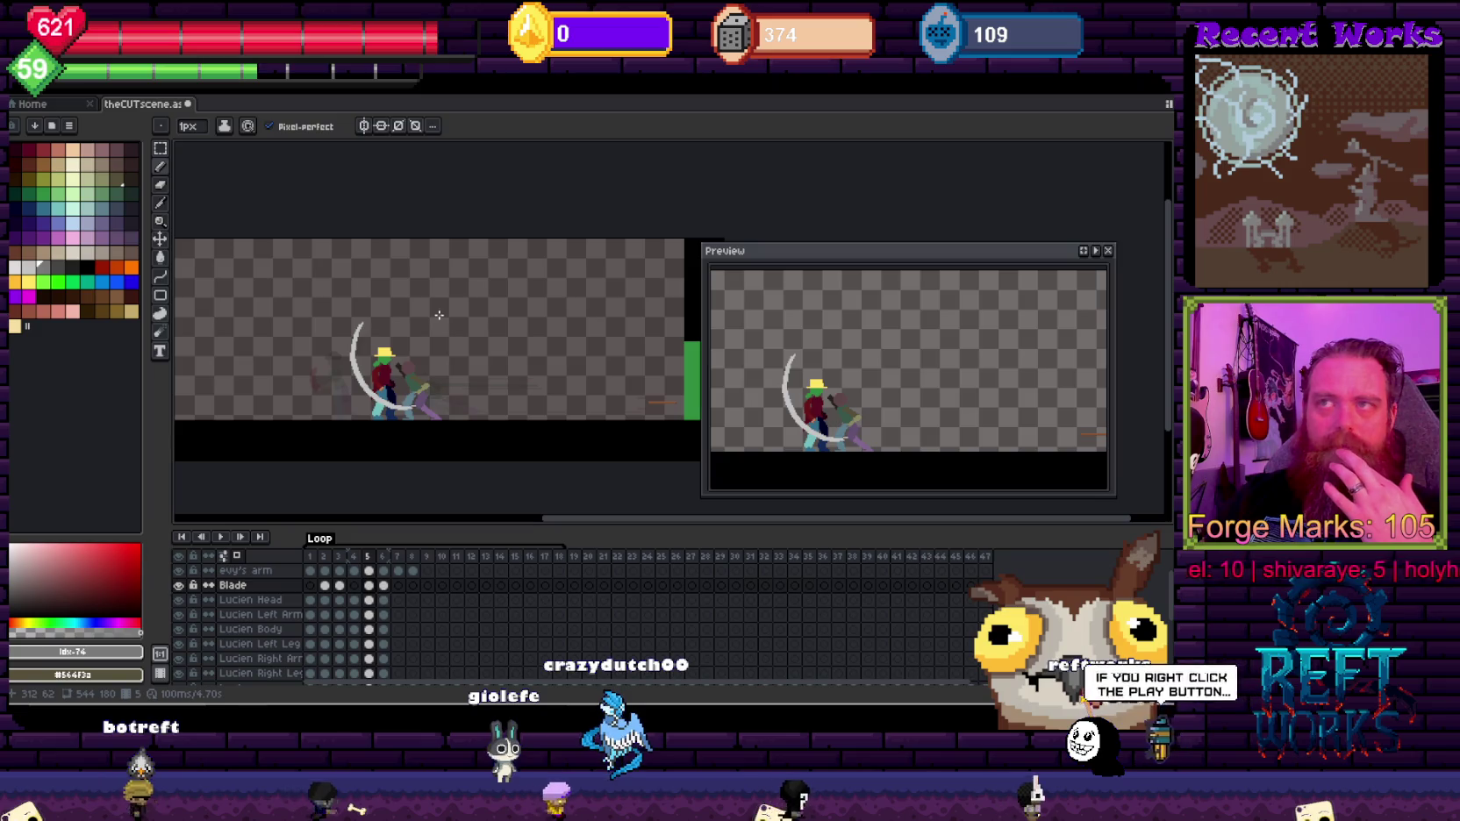
pyautogui.scroll(2, 440, 351)
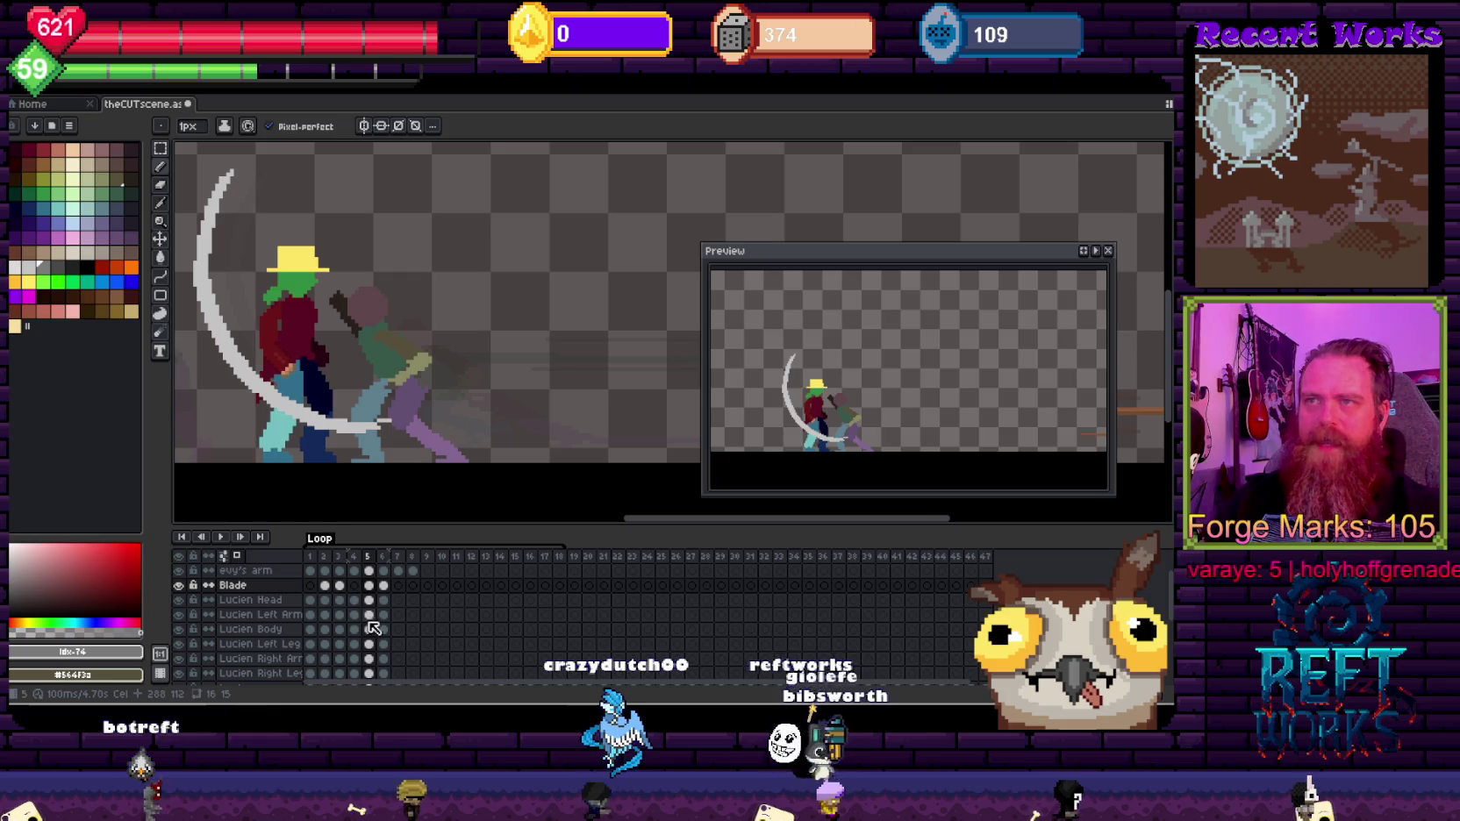
# Step: Move the second figure about 34 pixels right across all Lucien layers in frame 4
pyautogui.click(355, 600)
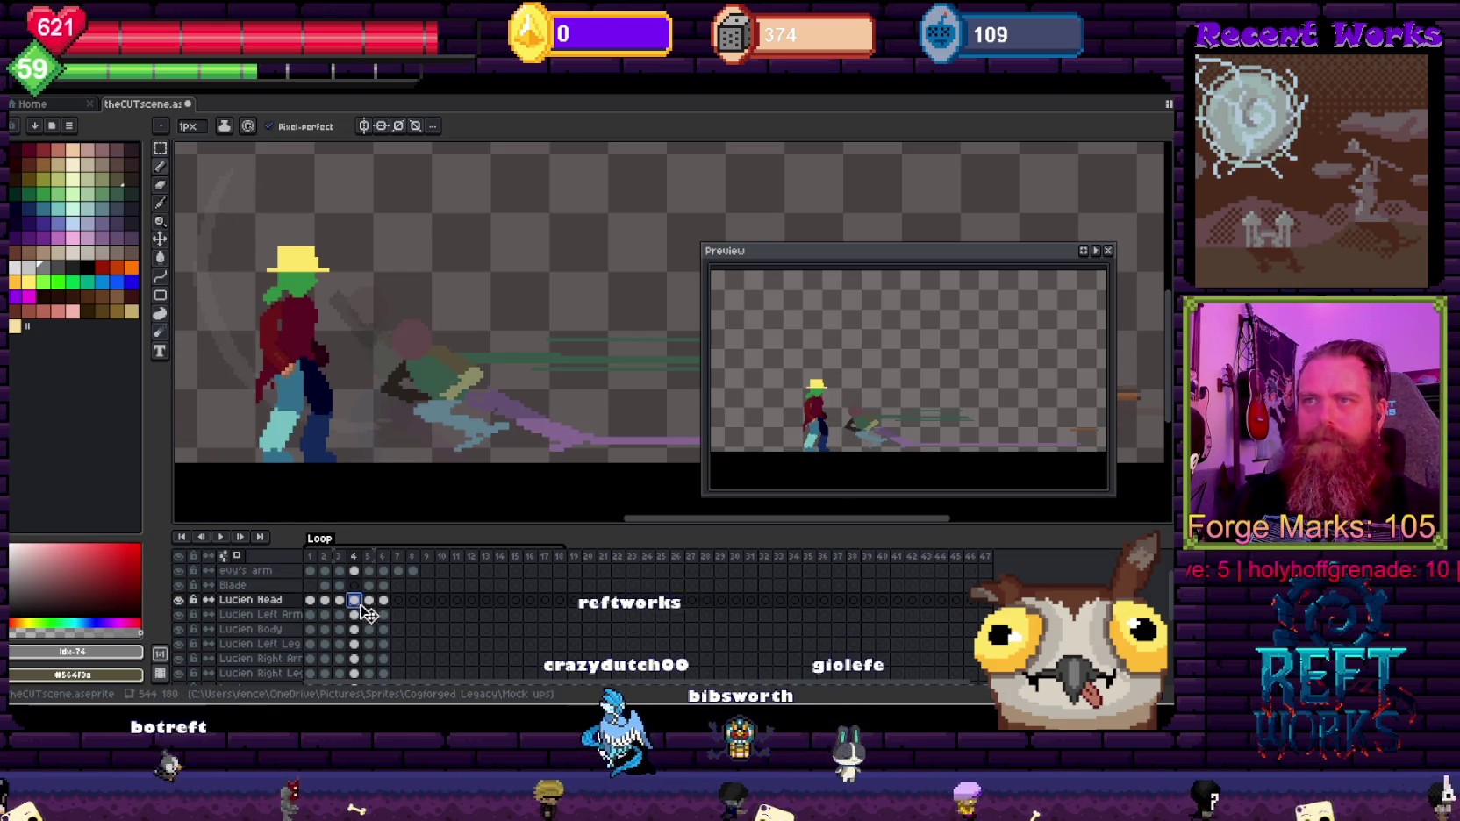
pyautogui.keyDown('shift'); pyautogui.click(356, 672); pyautogui.keyUp('shift')
pyautogui.scroll(-1, 362, 633)
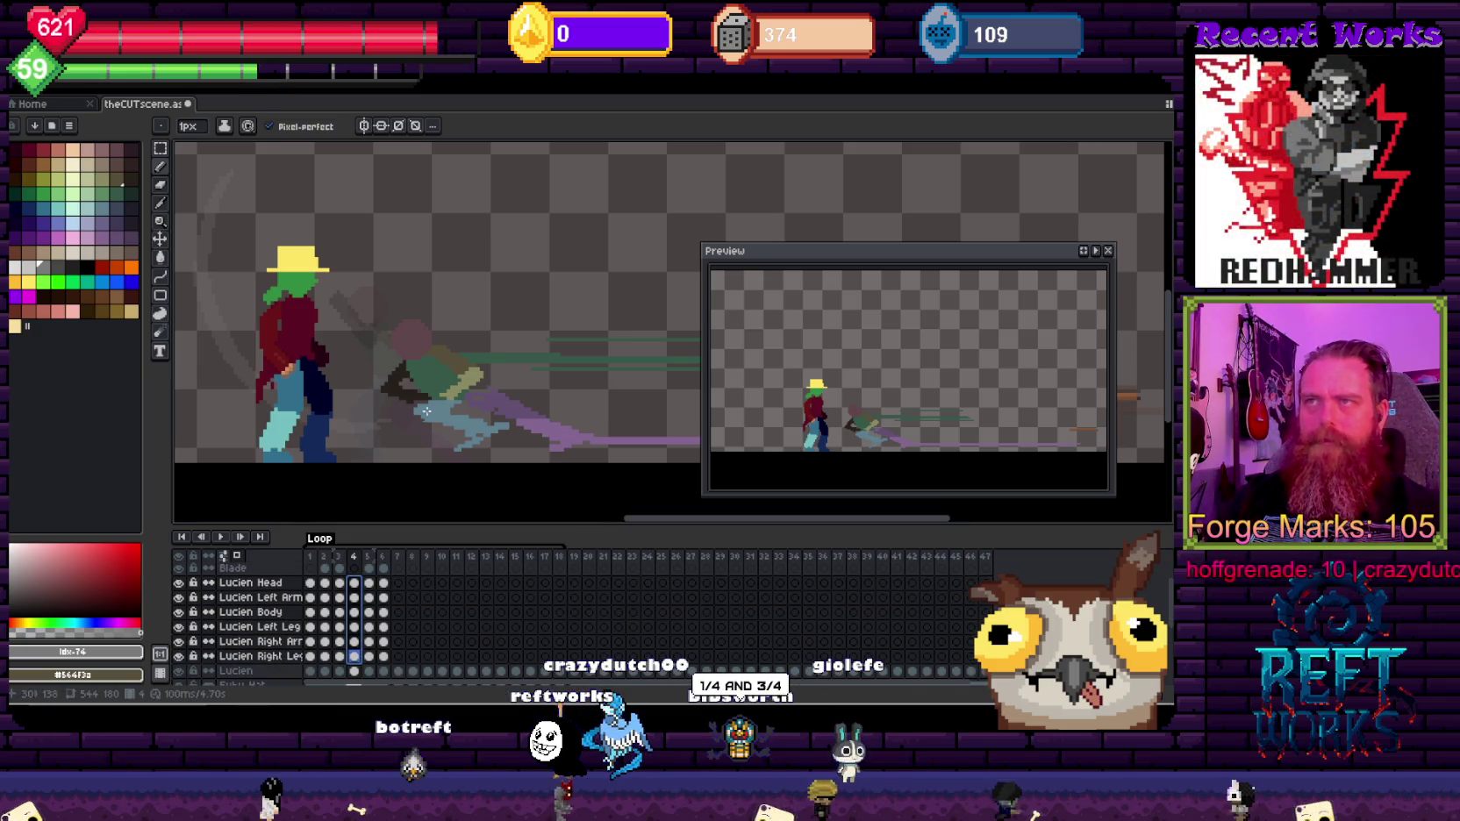
pyautogui.moveTo(445, 390); pyautogui.dragTo(508, 394)
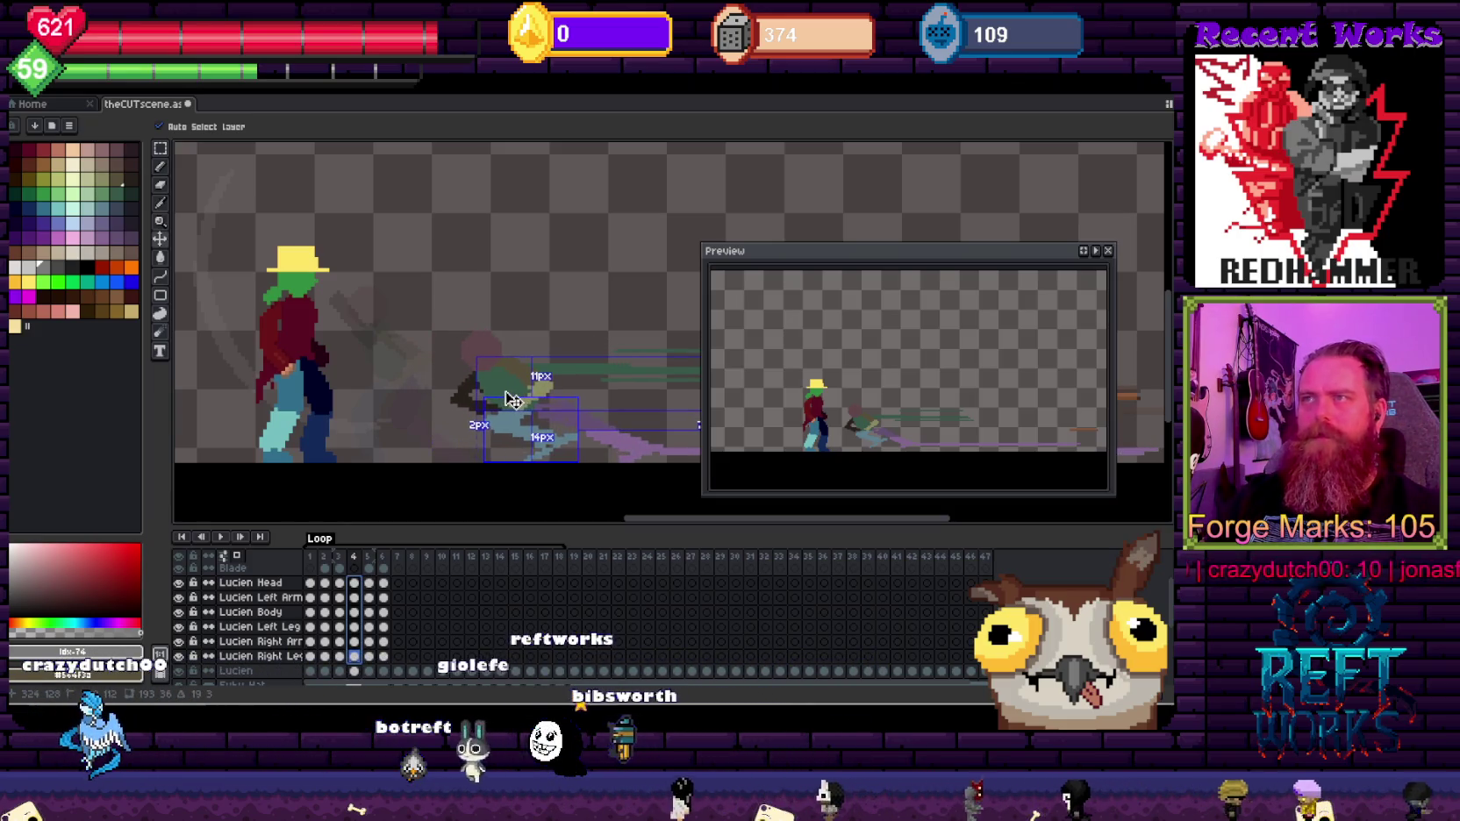
pyautogui.press('Escape')
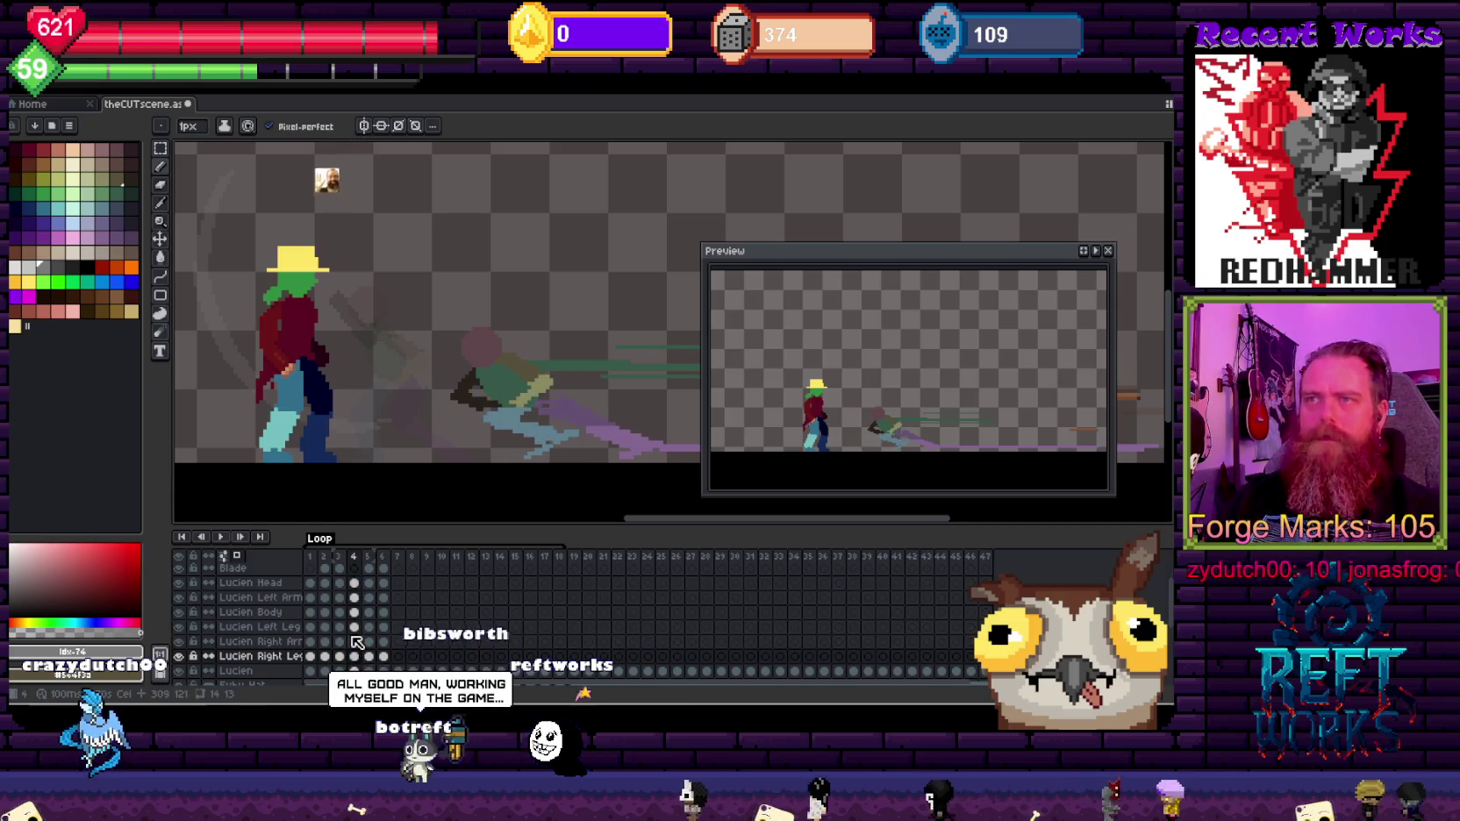
# Step: Move the second figure further right across all Lucien layers in frame 5
pyautogui.click(369, 643)
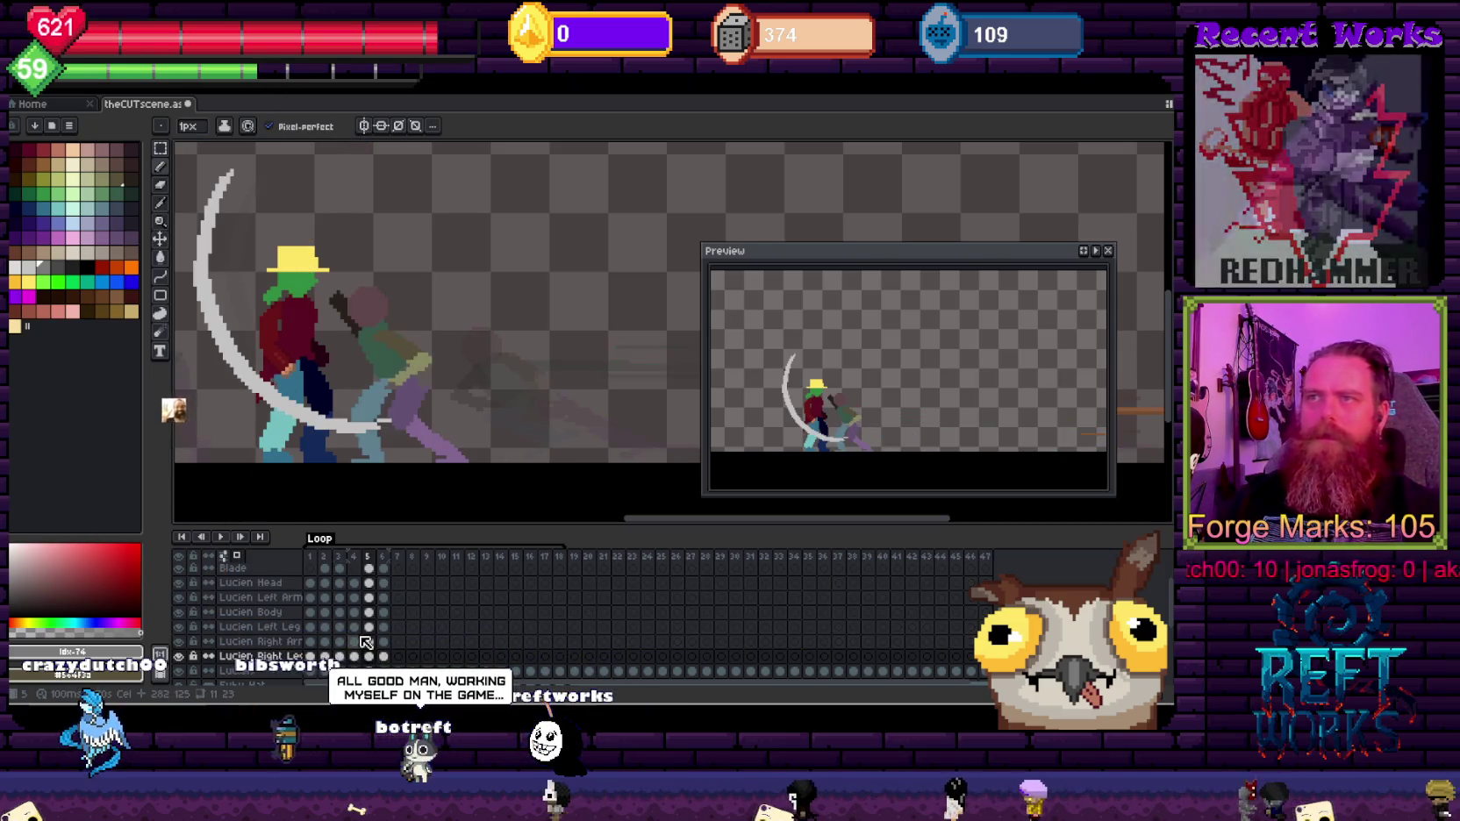
pyautogui.moveTo(375, 647); pyautogui.dragTo(377, 588)
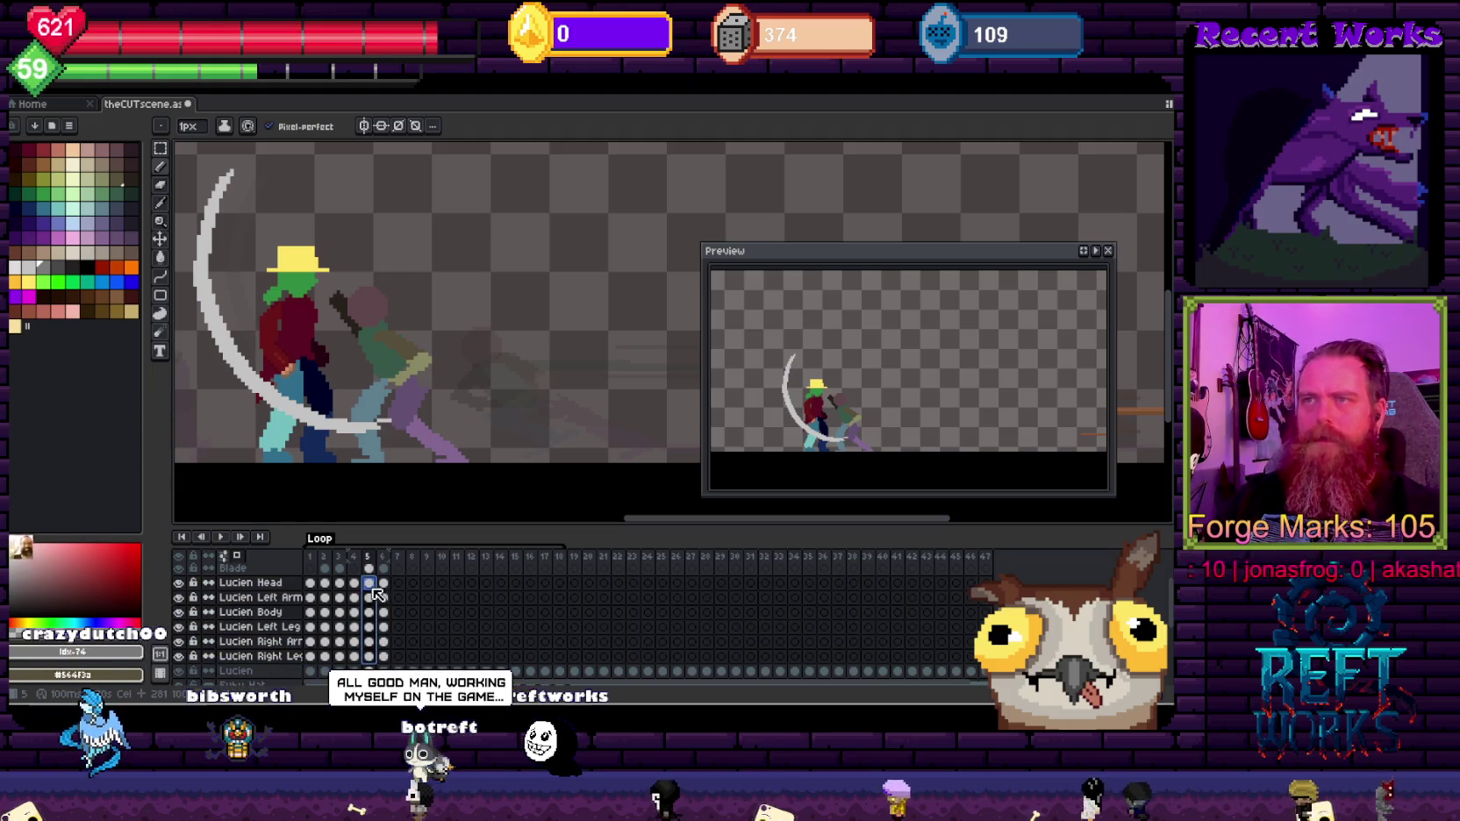
pyautogui.moveTo(406, 393); pyautogui.dragTo(483, 375)
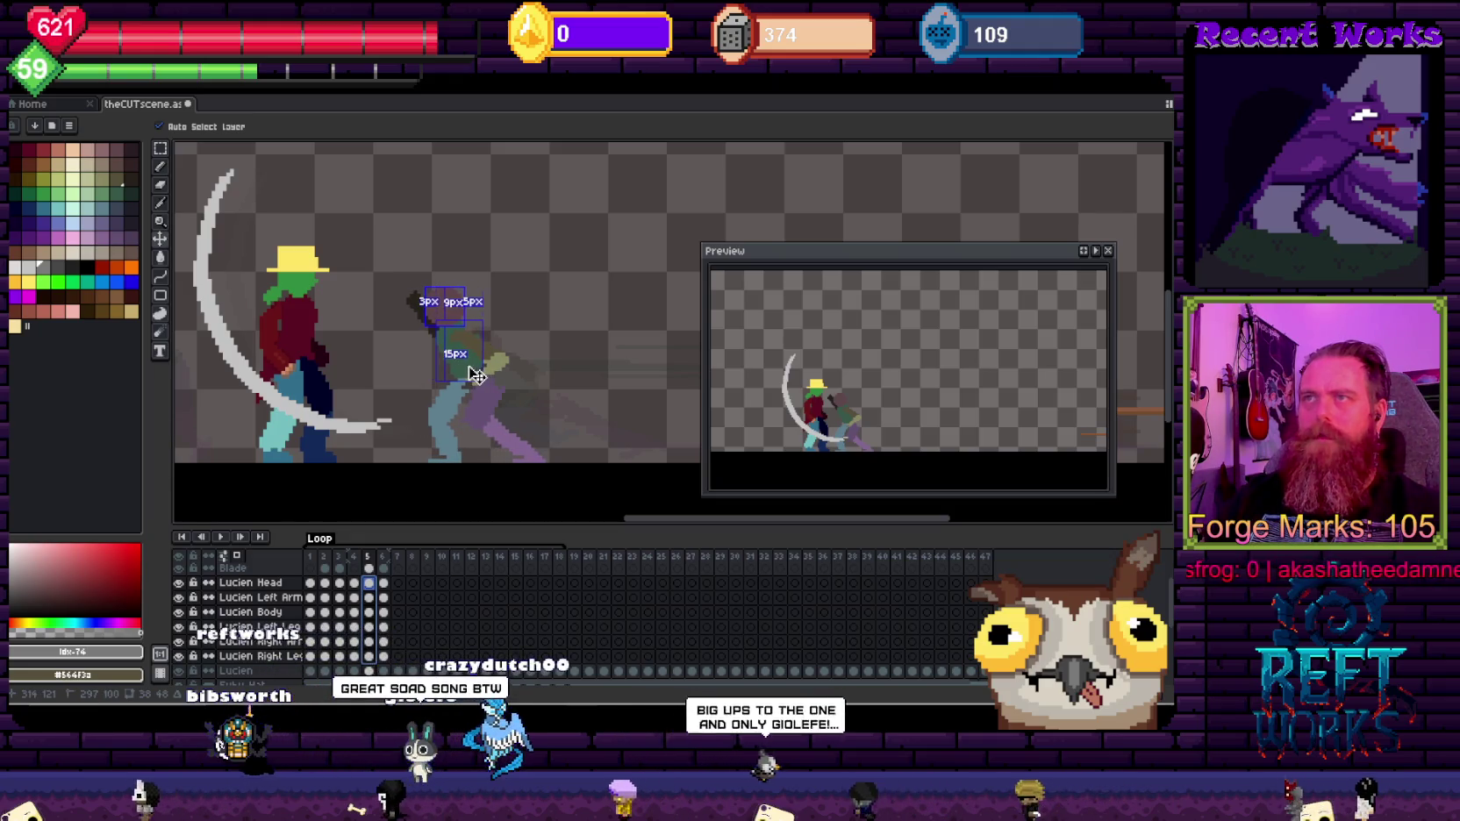
pyautogui.press('b')
pyautogui.scroll(-1, 462, 351)
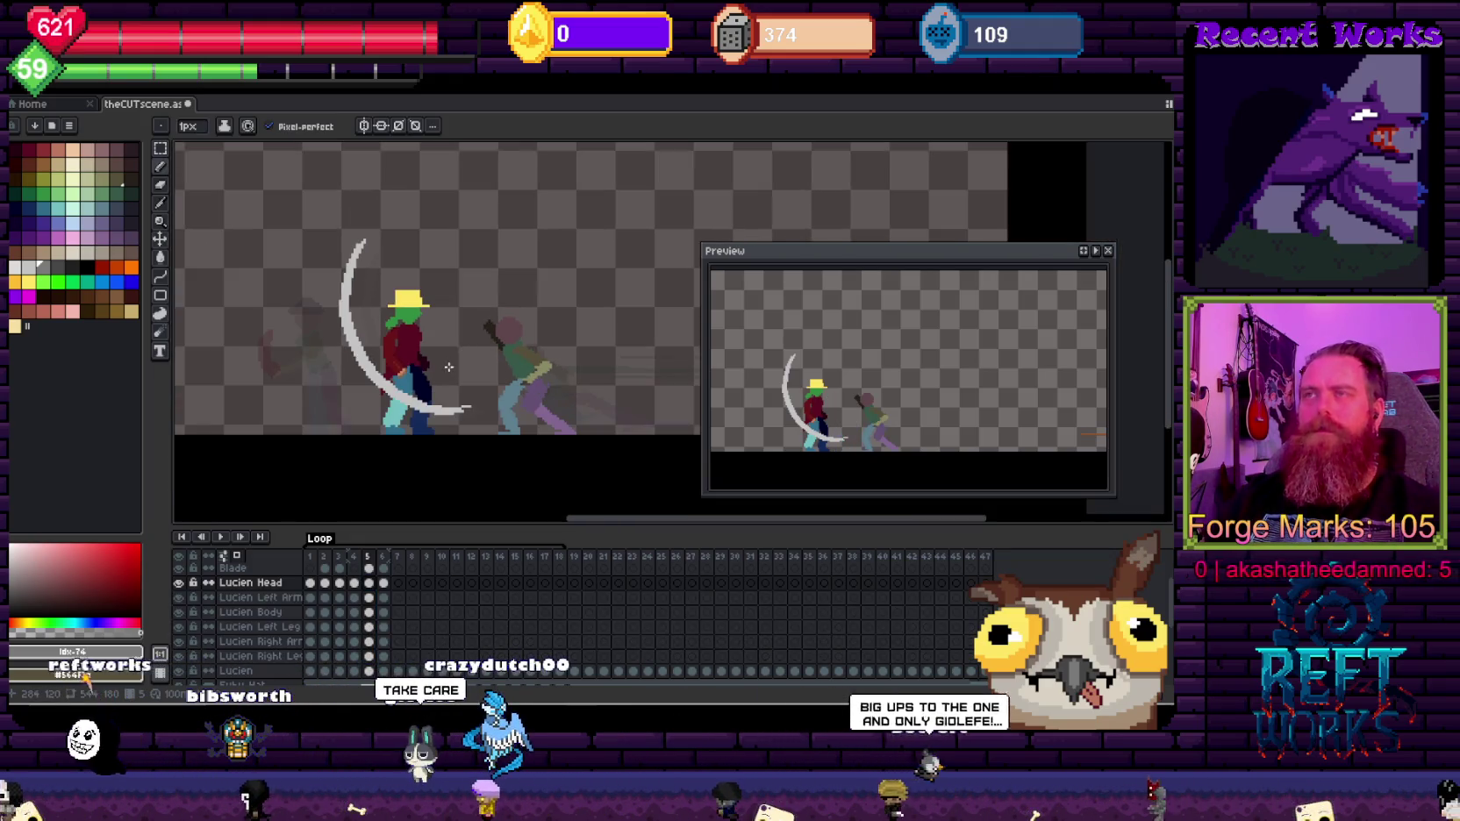
# Step: Return to frame 2 and step forward through the slash and its aftermath
pyautogui.press('Left')
pyautogui.press('Left')
pyautogui.press('Left')
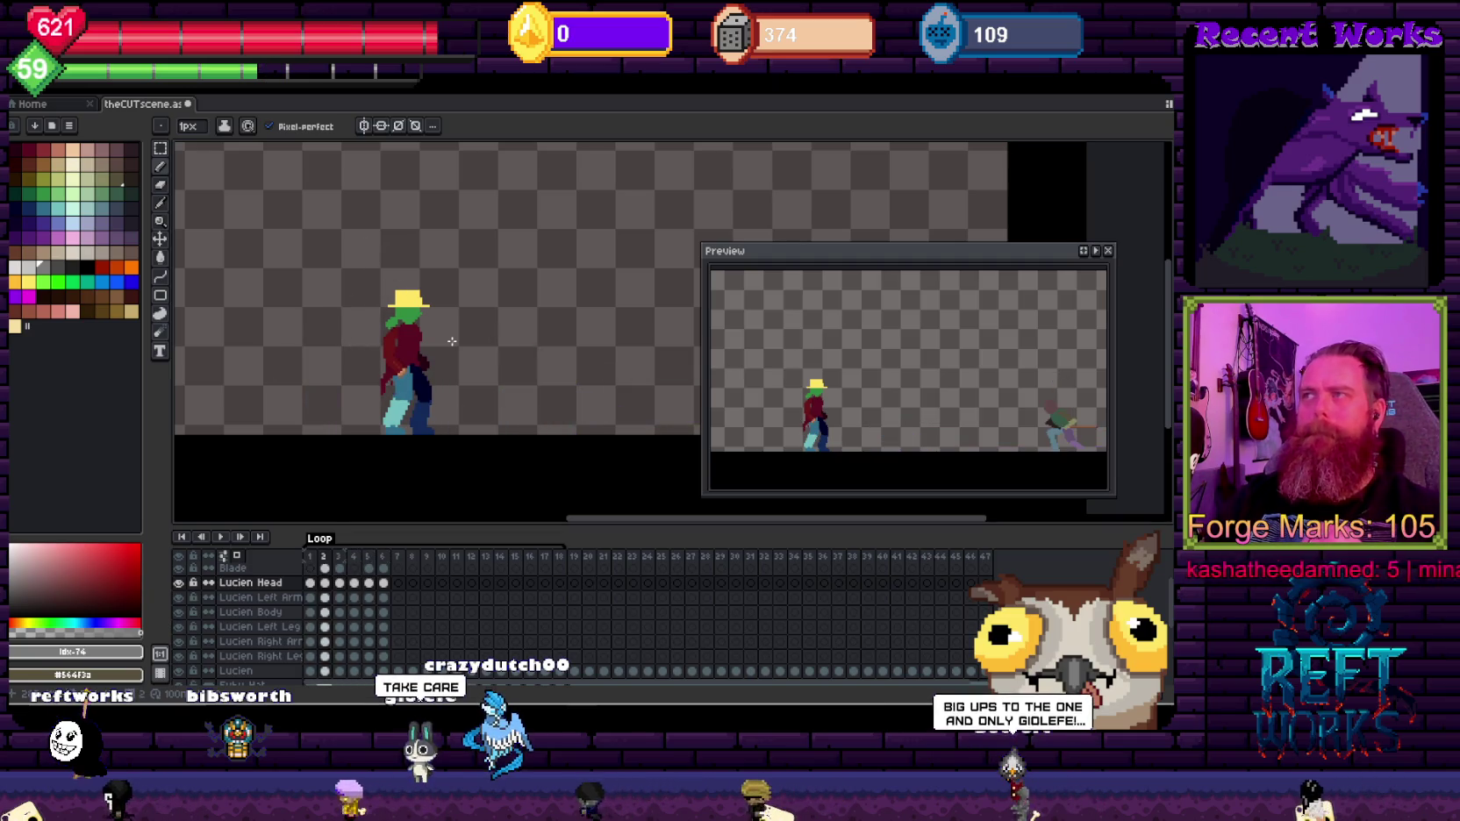
pyautogui.press('Right')
pyautogui.press('Right')
pyautogui.press('Right')
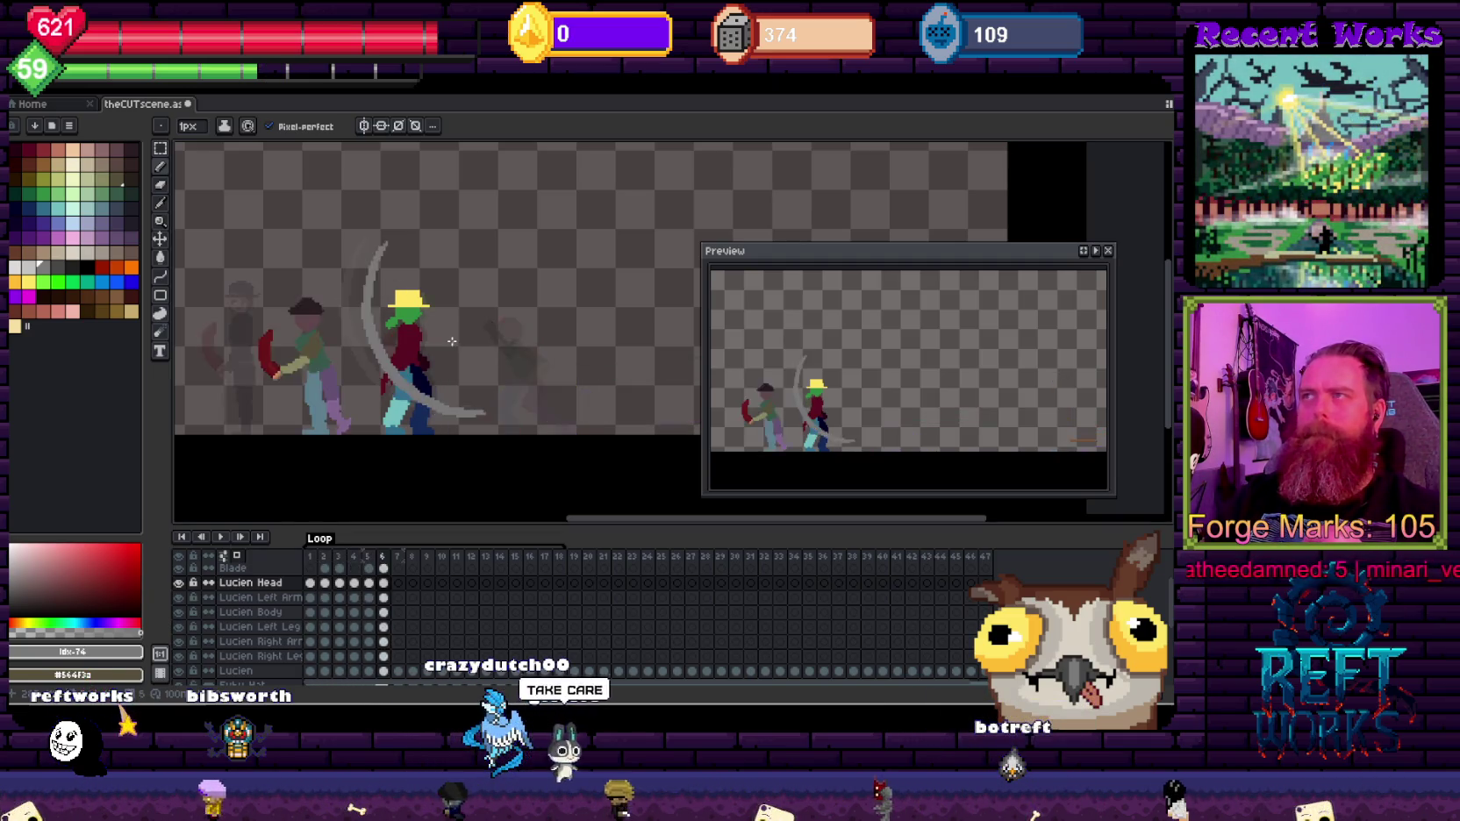
pyautogui.press('Right')
pyautogui.press('Right')
pyautogui.press('Right')
pyautogui.press('Right')
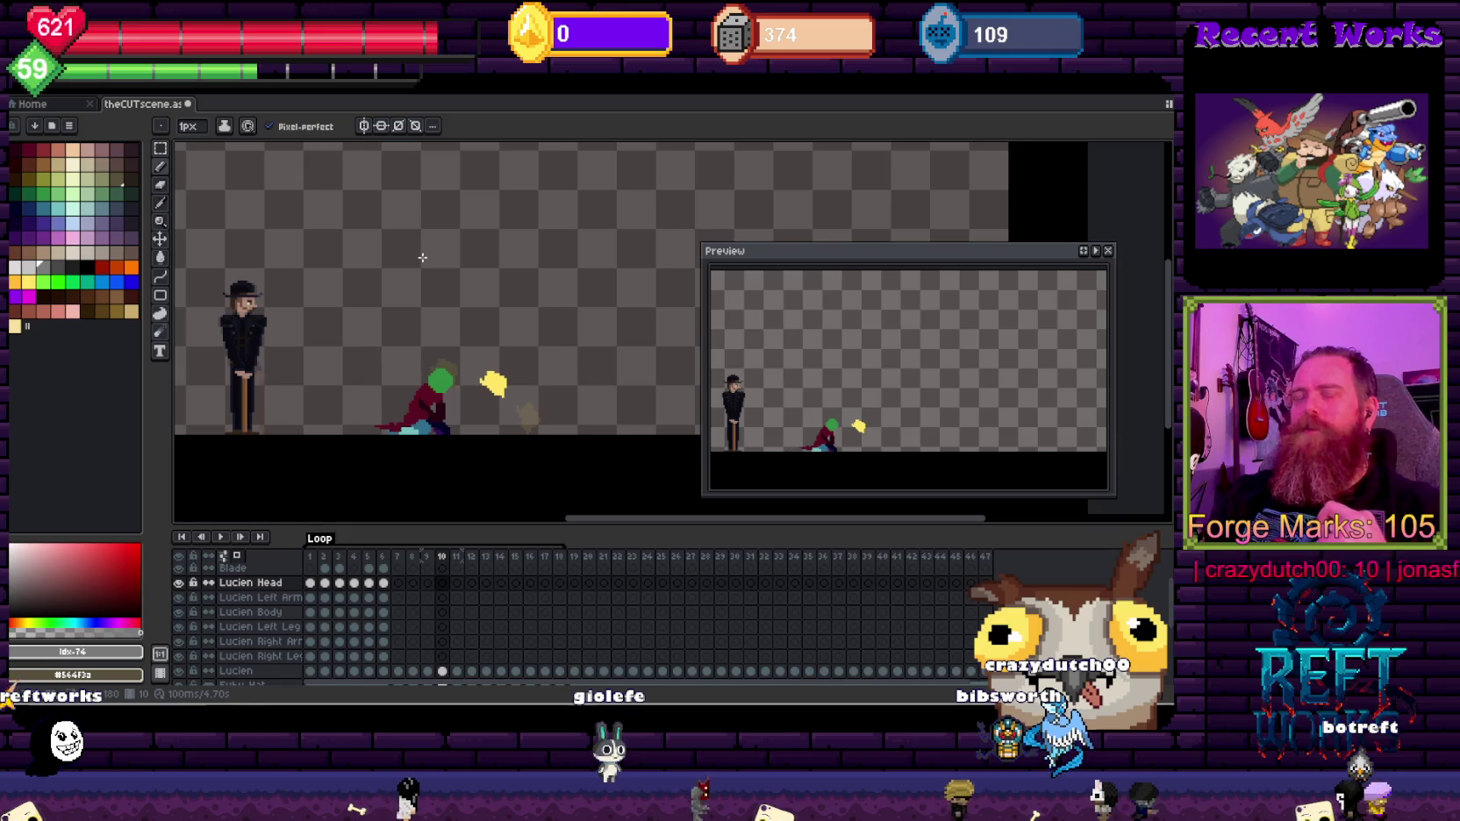
# Step: Recentre the canvas, close the animation preview with F7, and switch to Unity
pyautogui.hscroll(-3, 422, 257)
pyautogui.hscroll(-3, 422, 267)
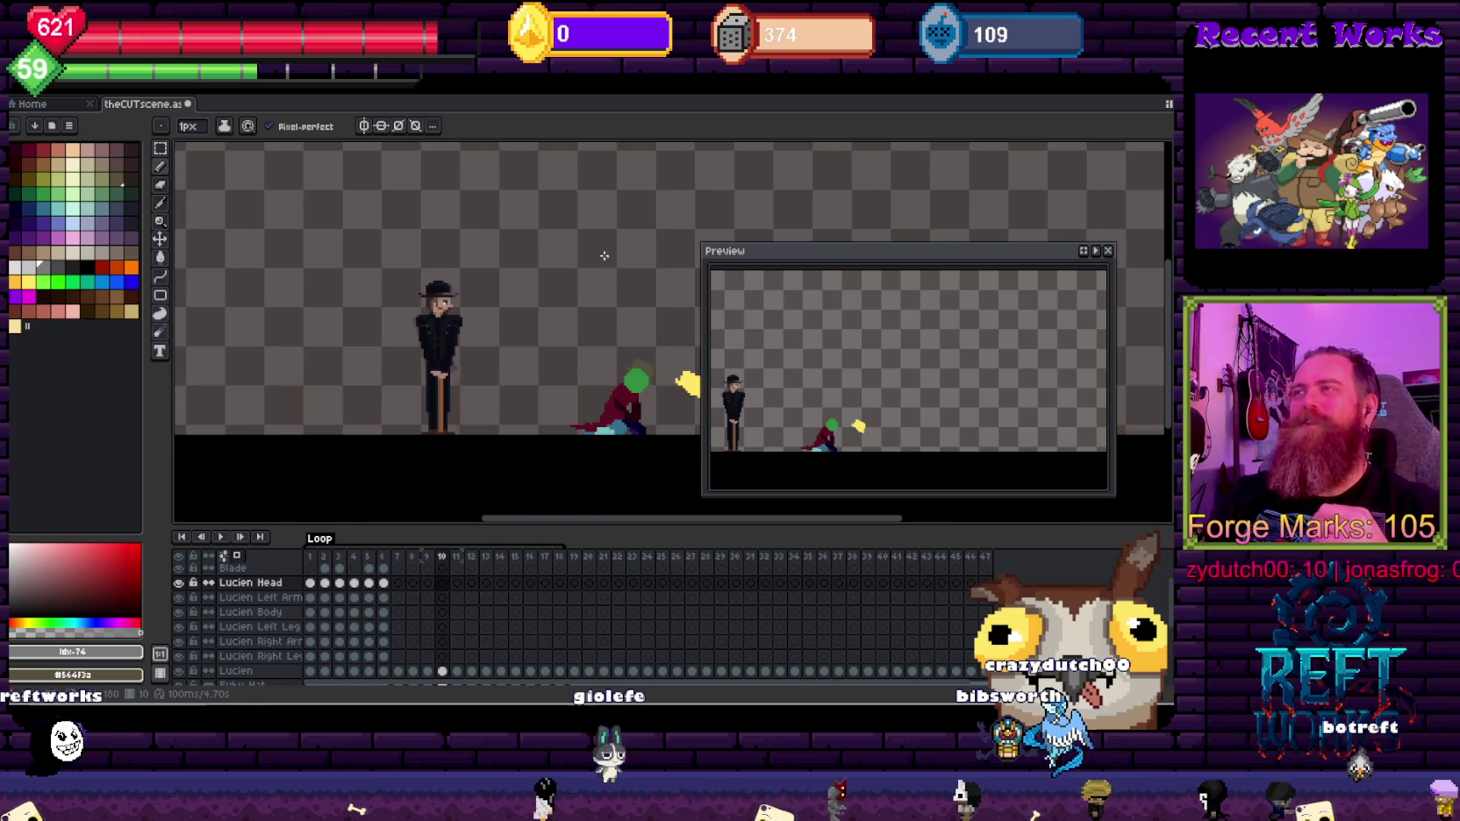
pyautogui.moveTo(604, 255); pyautogui.dragTo(527, 272)
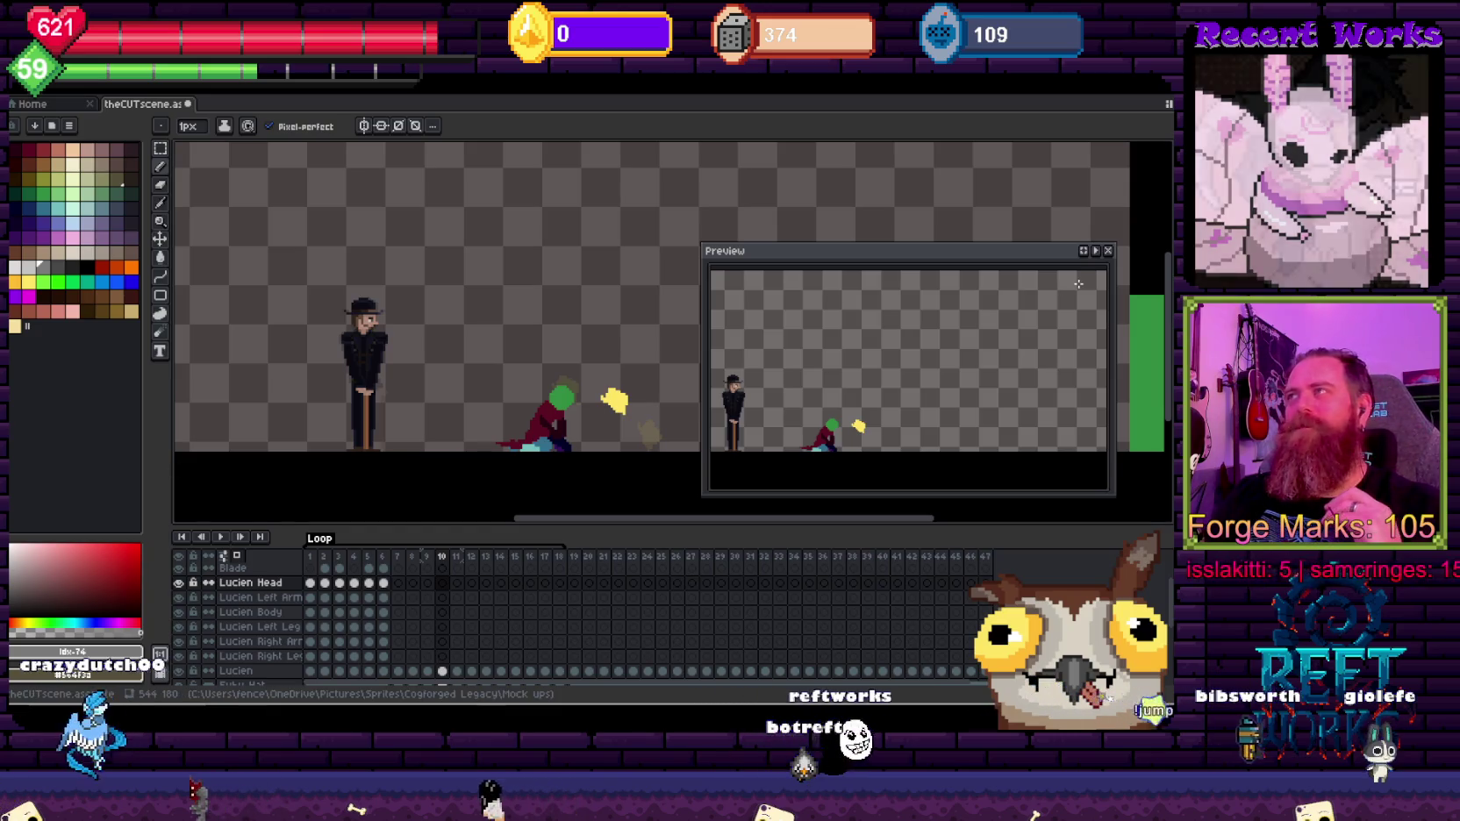
pyautogui.scroll(-1, 488, 377)
pyautogui.scroll(1, 489, 308)
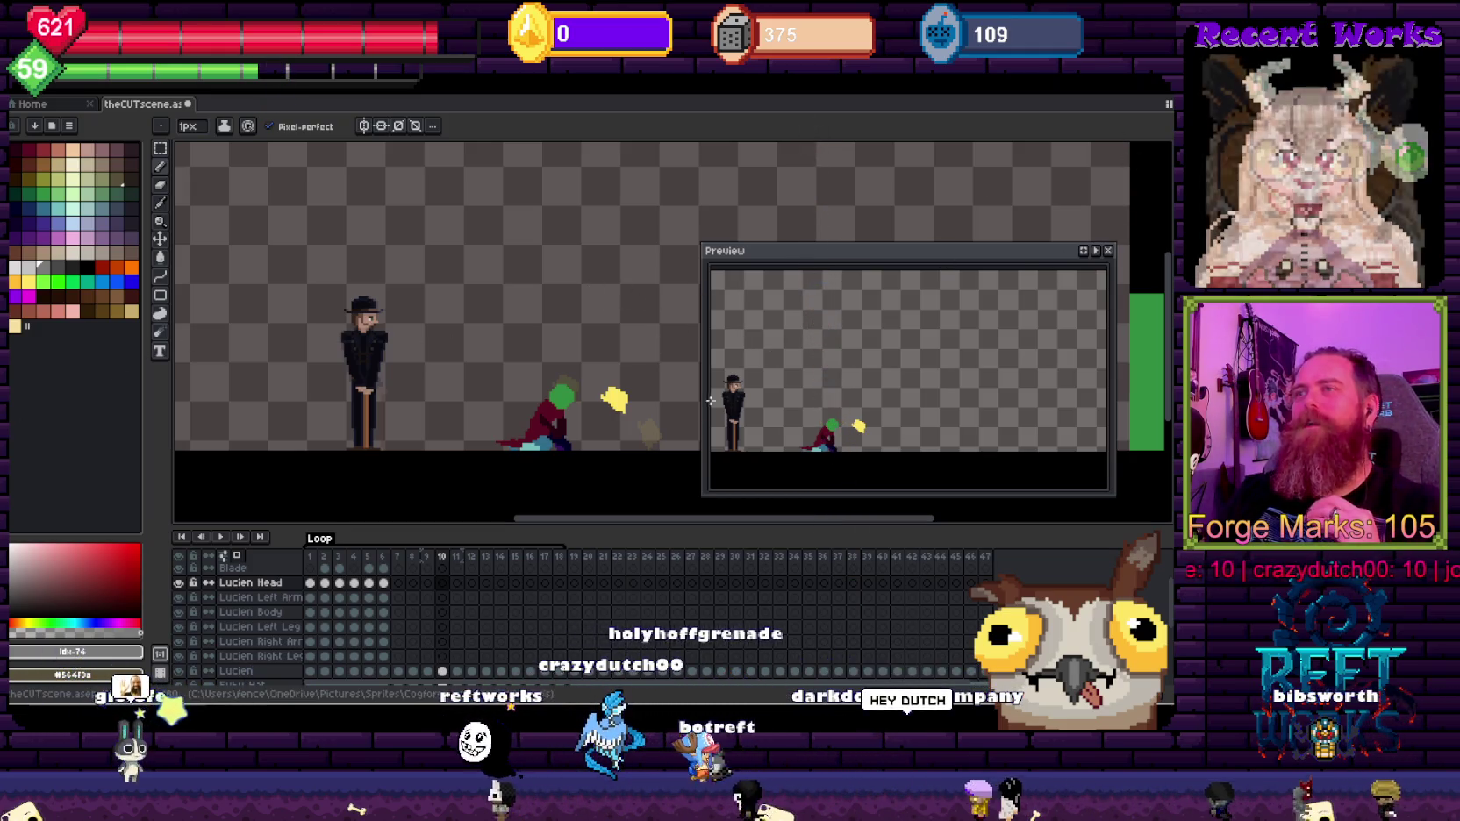
pyautogui.press('F7')
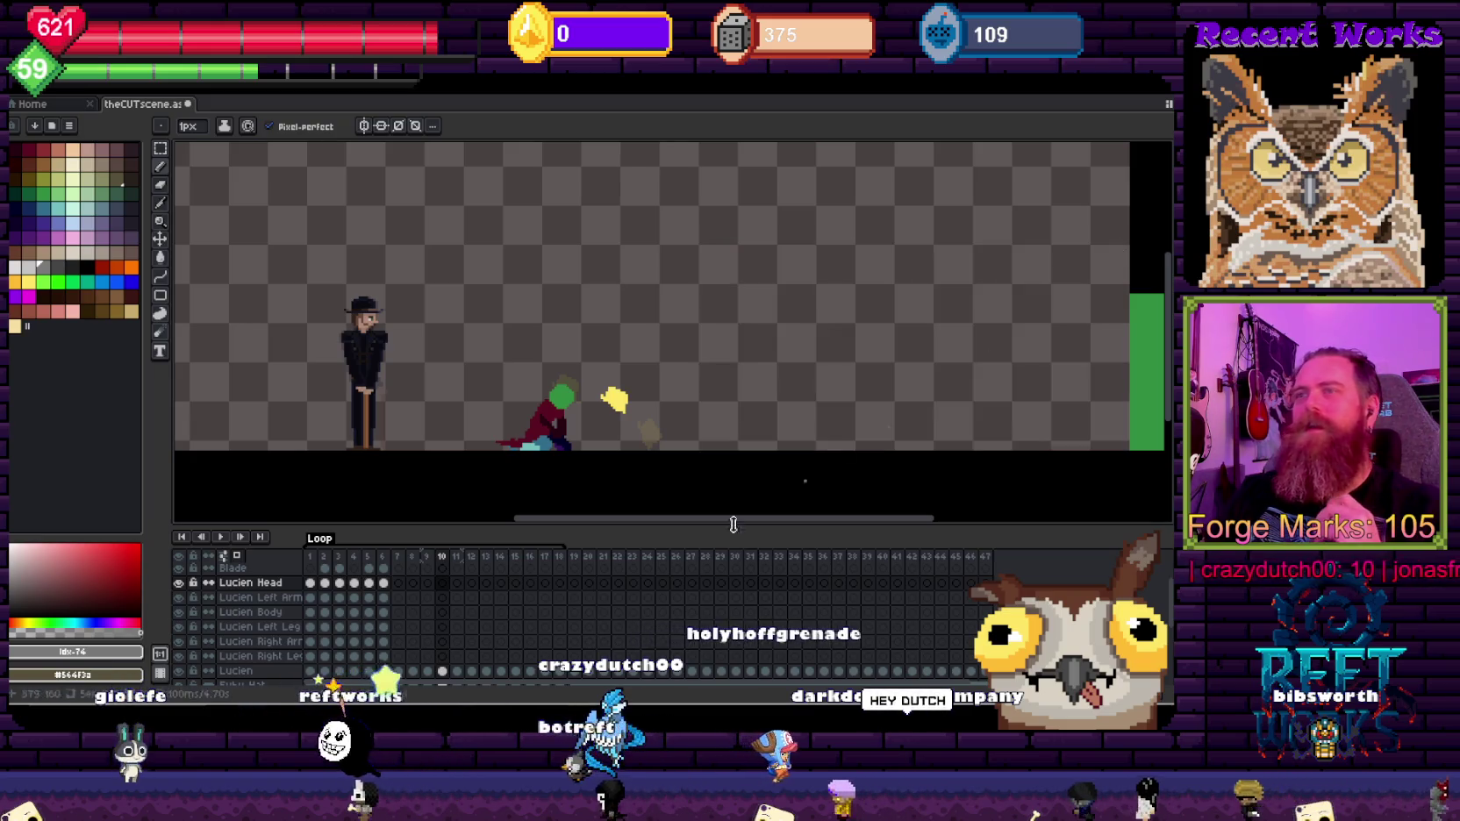
pyautogui.hotkey('alt', 'Tab')
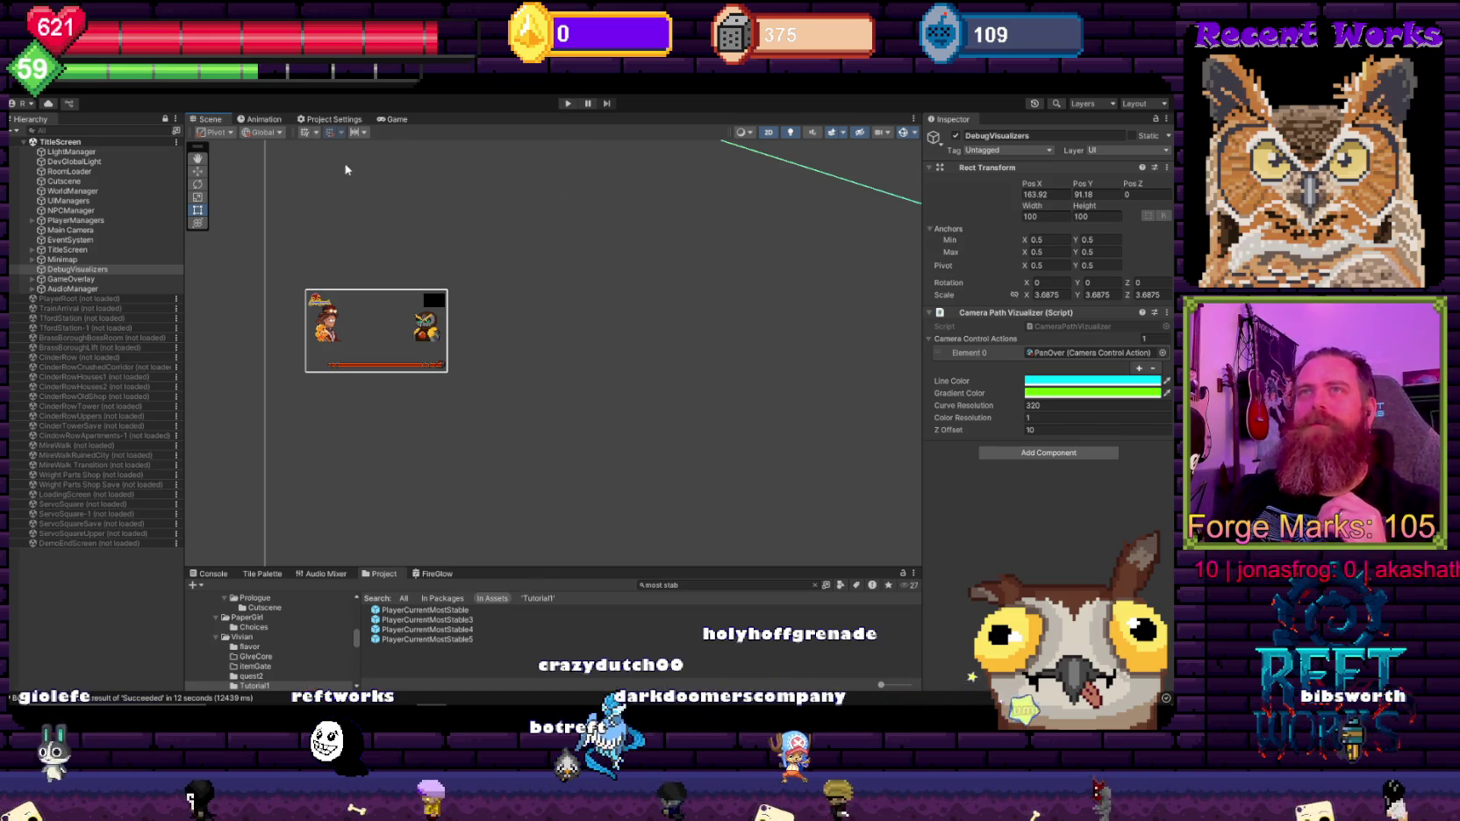
# Step: Enter Play mode with Ctrl+P to show the Cogforged Legacy title screen
pyautogui.hotkey('ctrl', 'p')
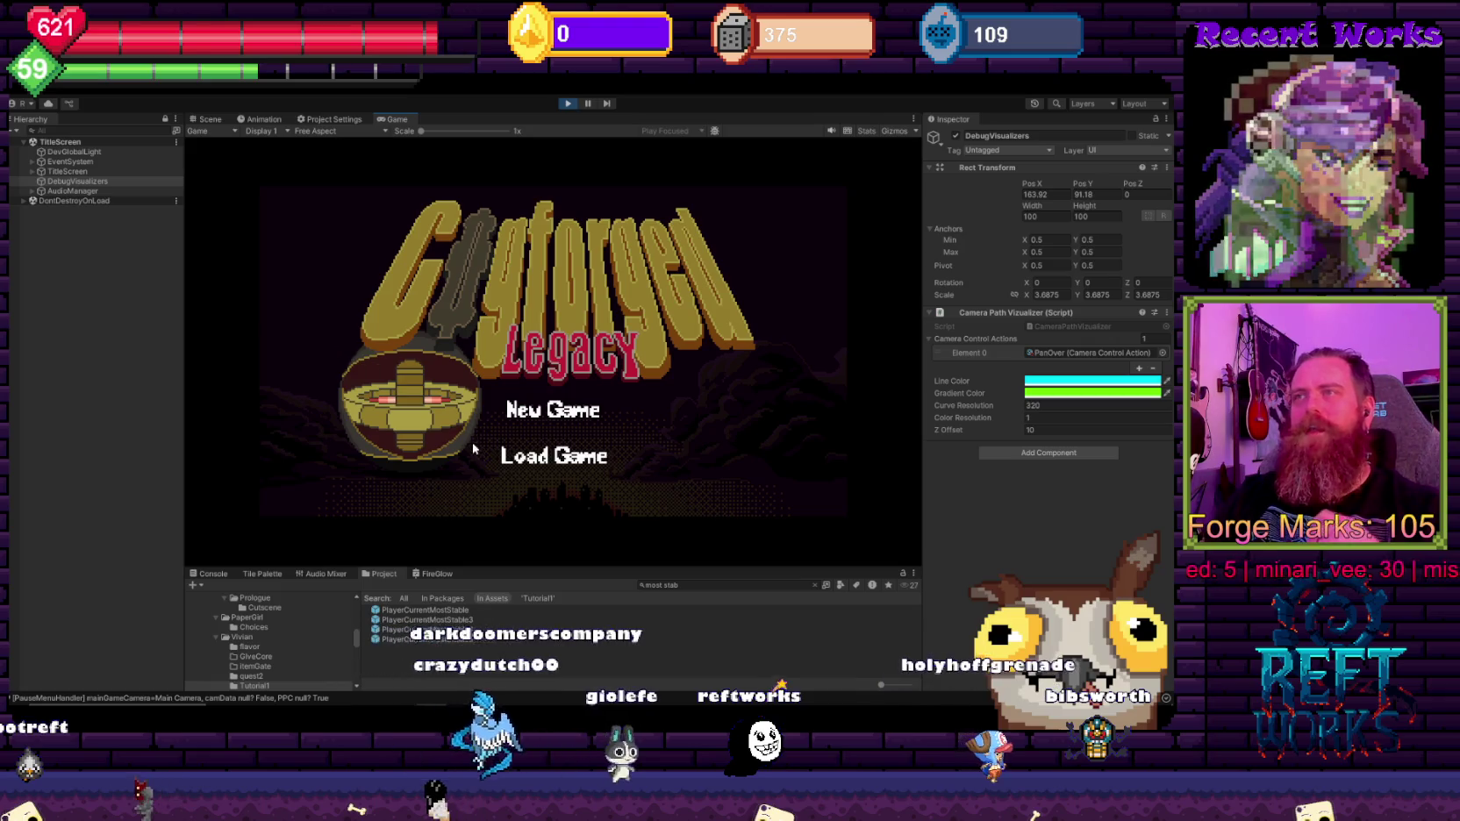
# Step: Enlarge the Game view, load the saved game, then restart Play mode
pyautogui.moveTo(551, 567); pyautogui.dragTo(556, 585)
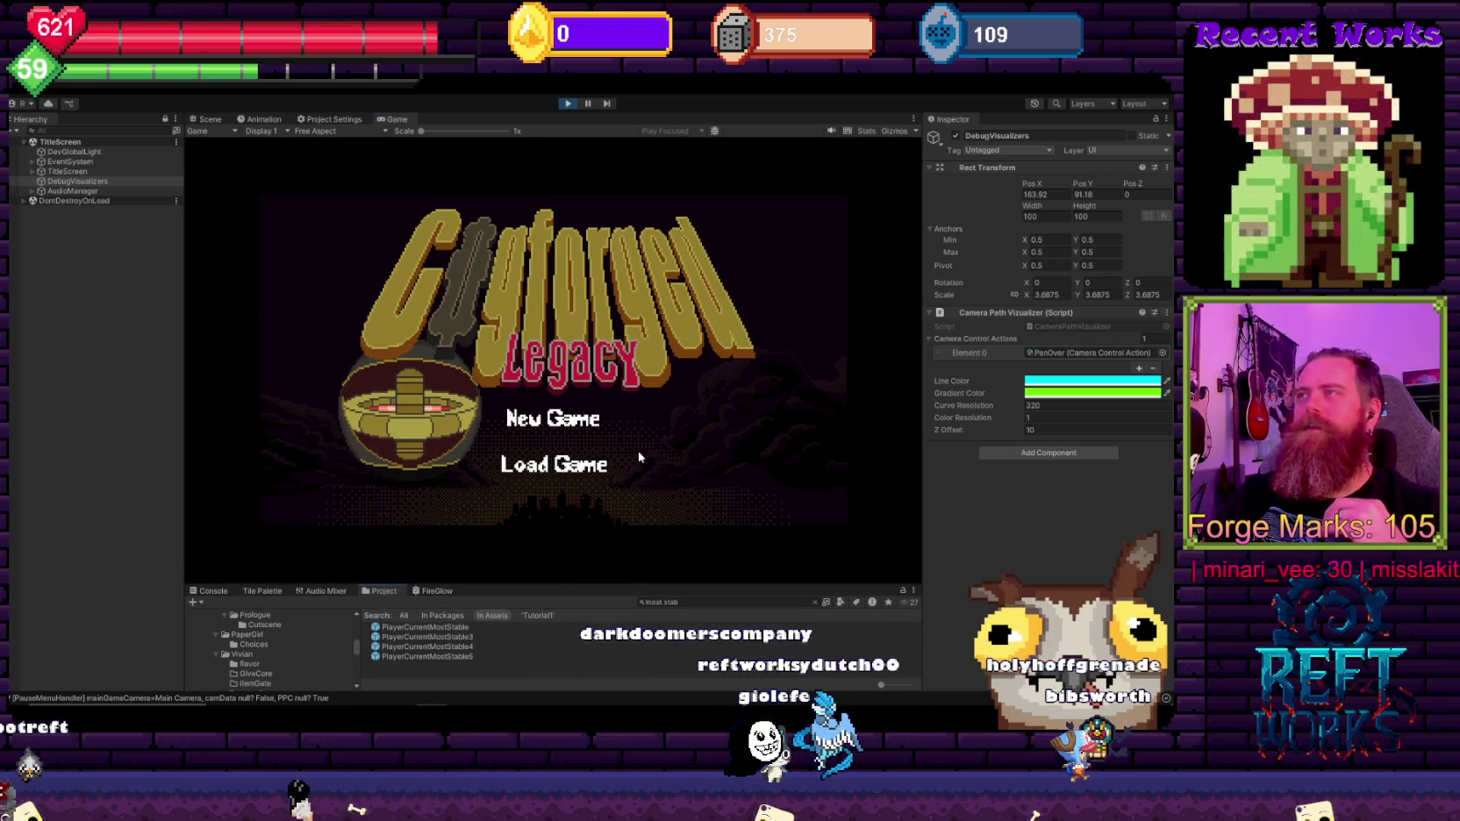
pyautogui.click(529, 476)
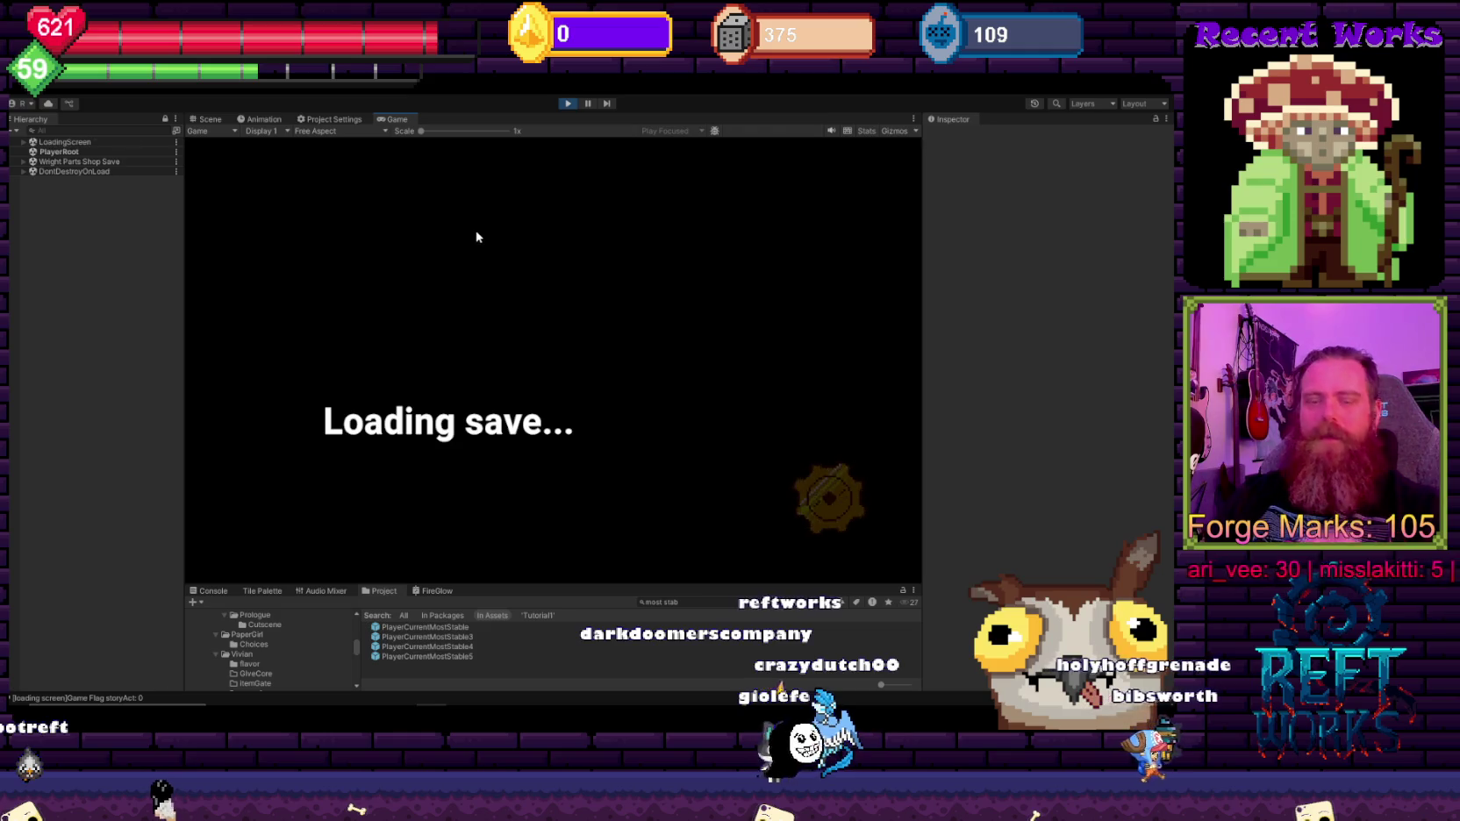
pyautogui.hotkey('ctrl', 'p')
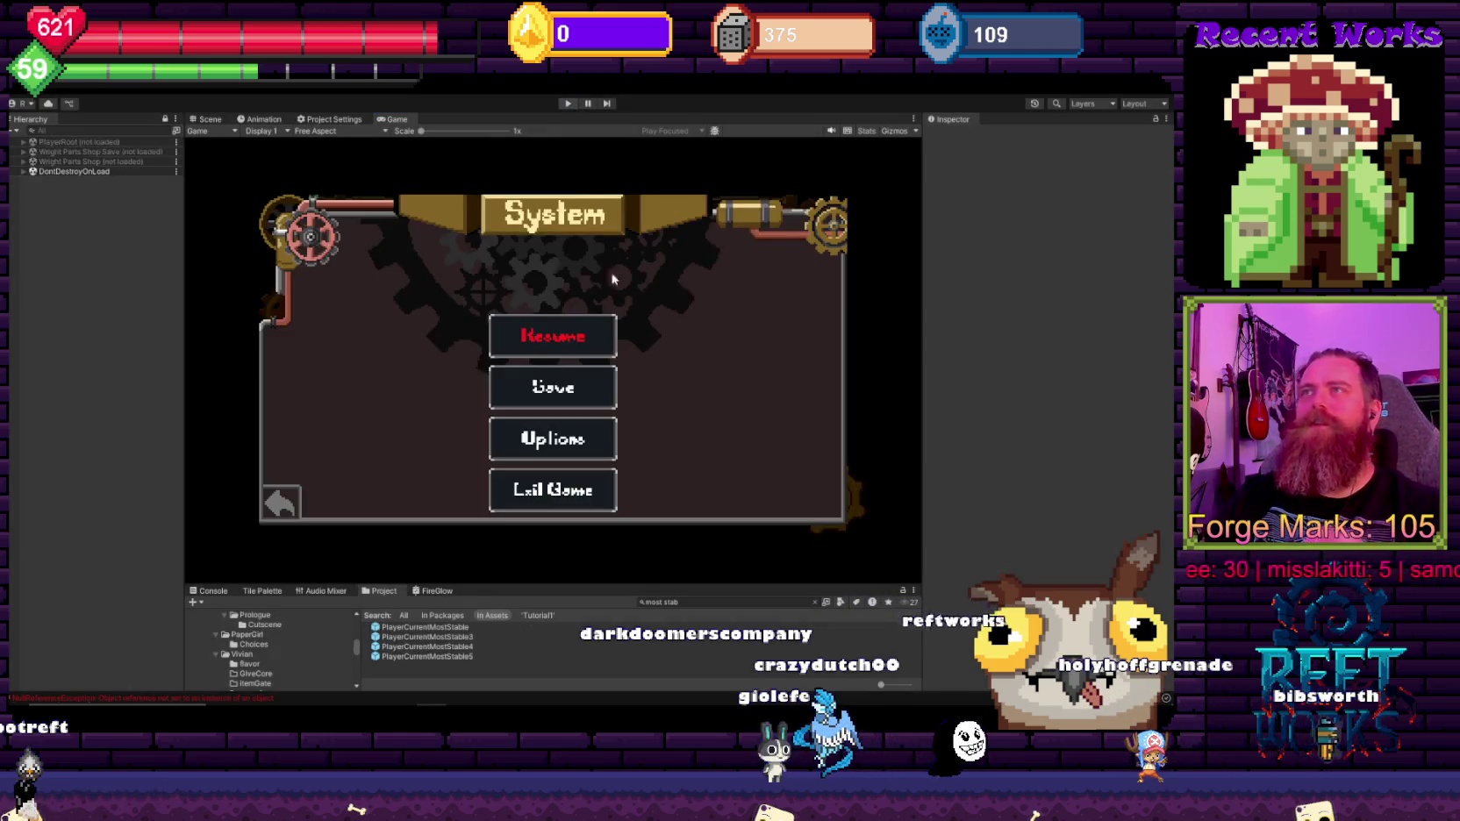
pyautogui.click(571, 104)
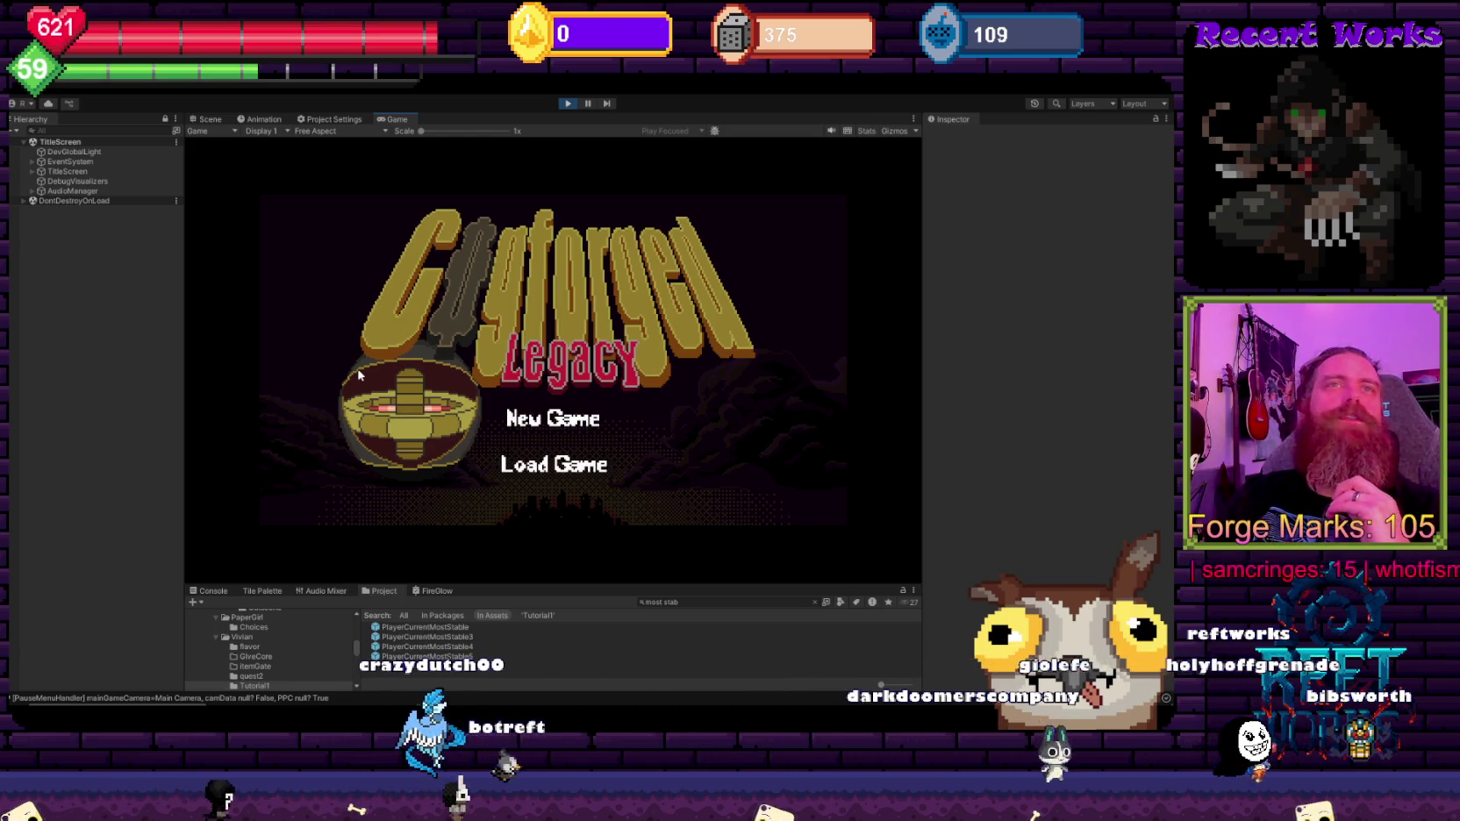
# Step: Start a New Game, play into the first room, then return to Aseprite
pyautogui.click(546, 431)
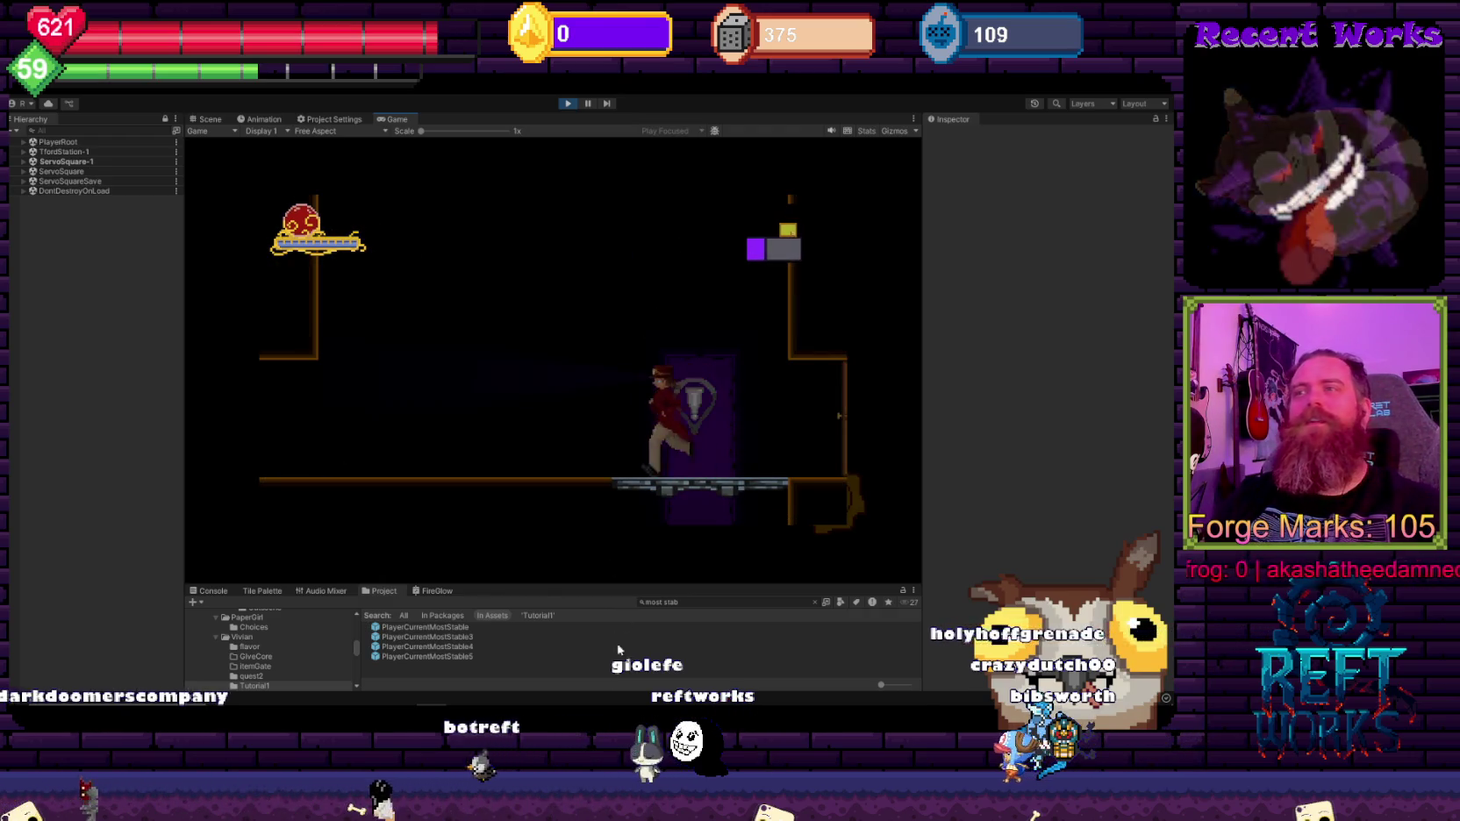
pyautogui.hotkey('alt', 'Tab')
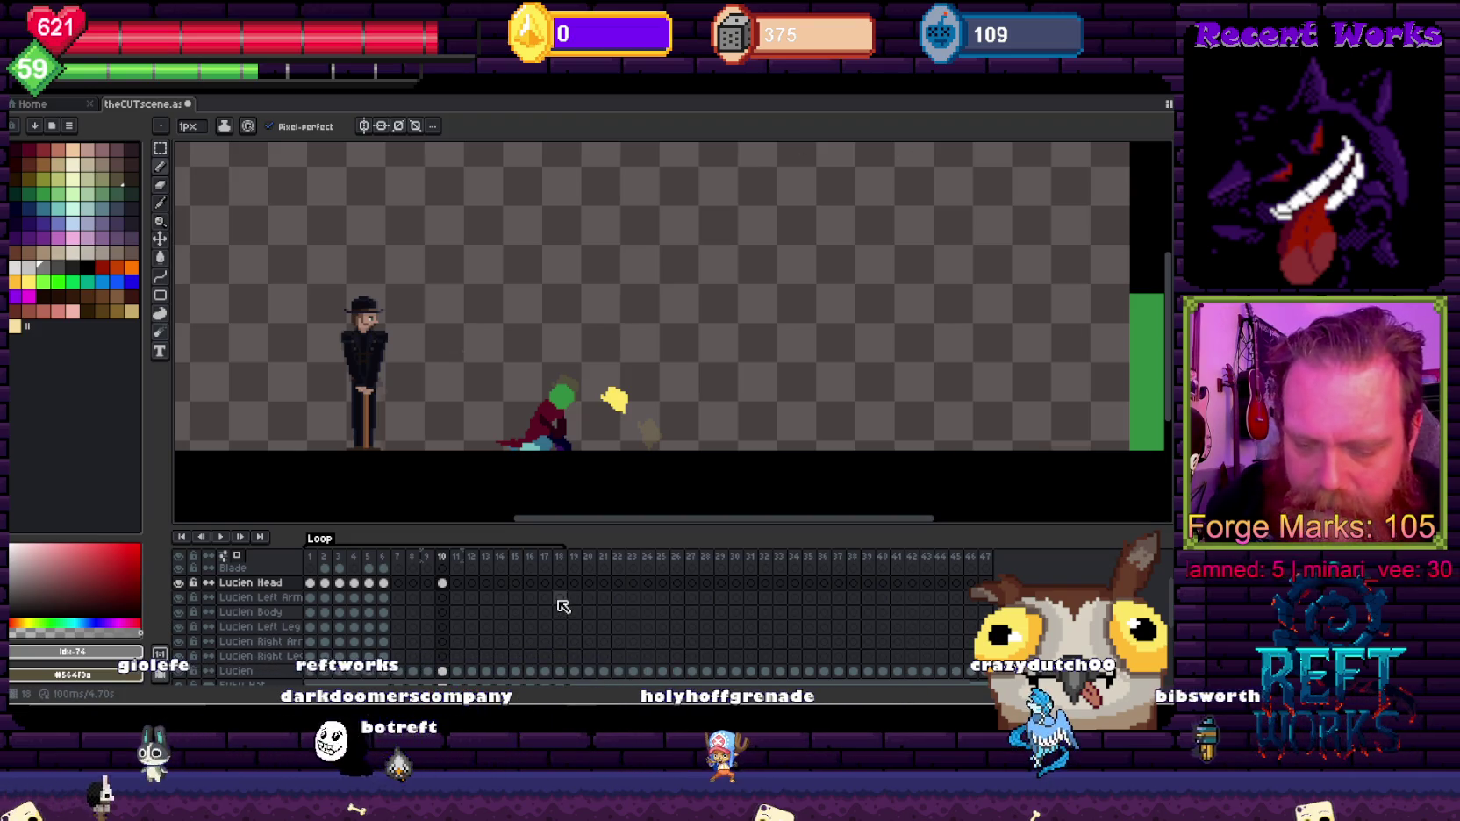
# Step: Open the animation Preview window and set frame 10's duration in Frame Properties
pyautogui.press('F7')
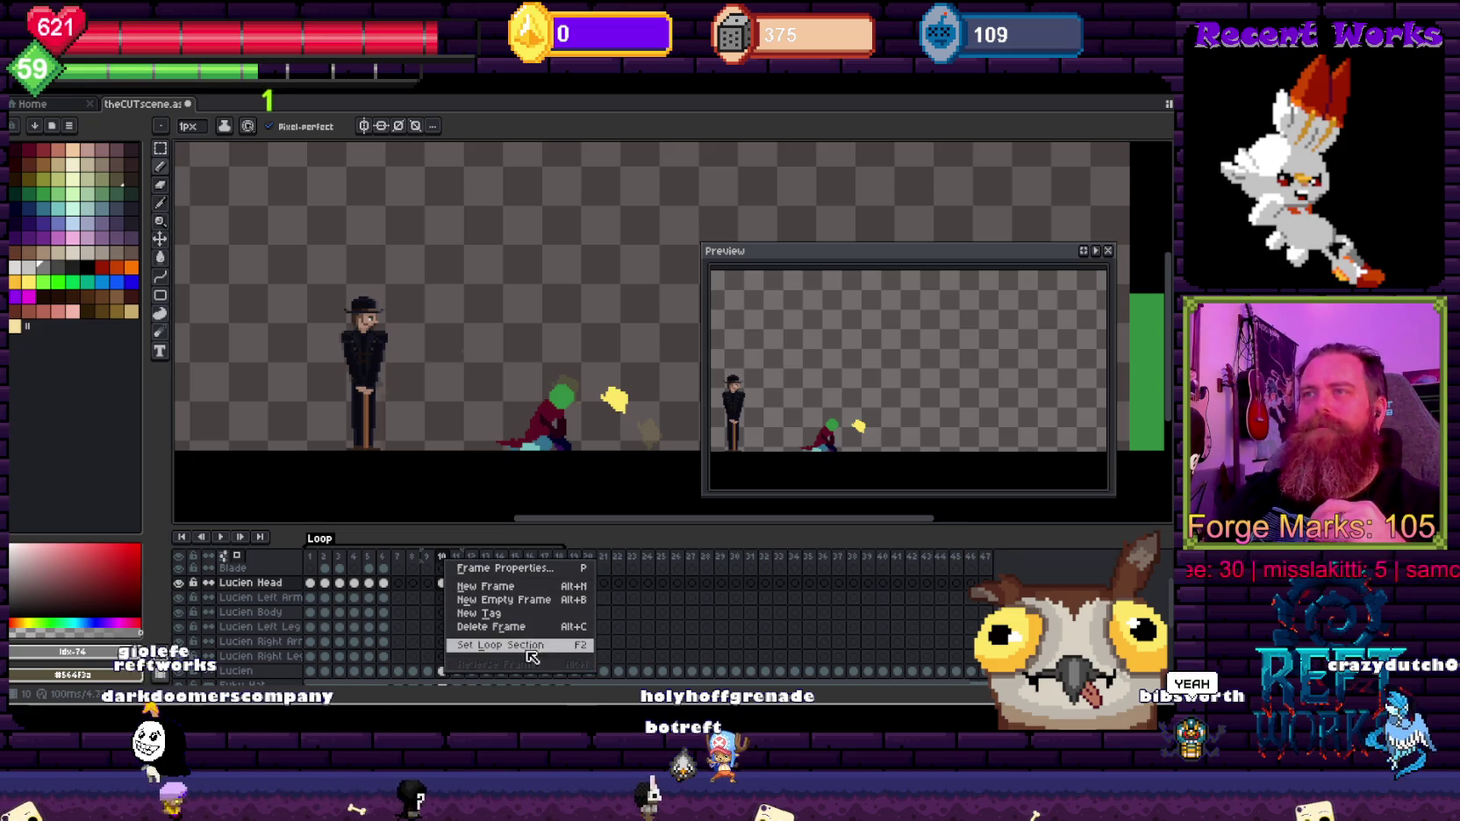
pyautogui.click(513, 568)
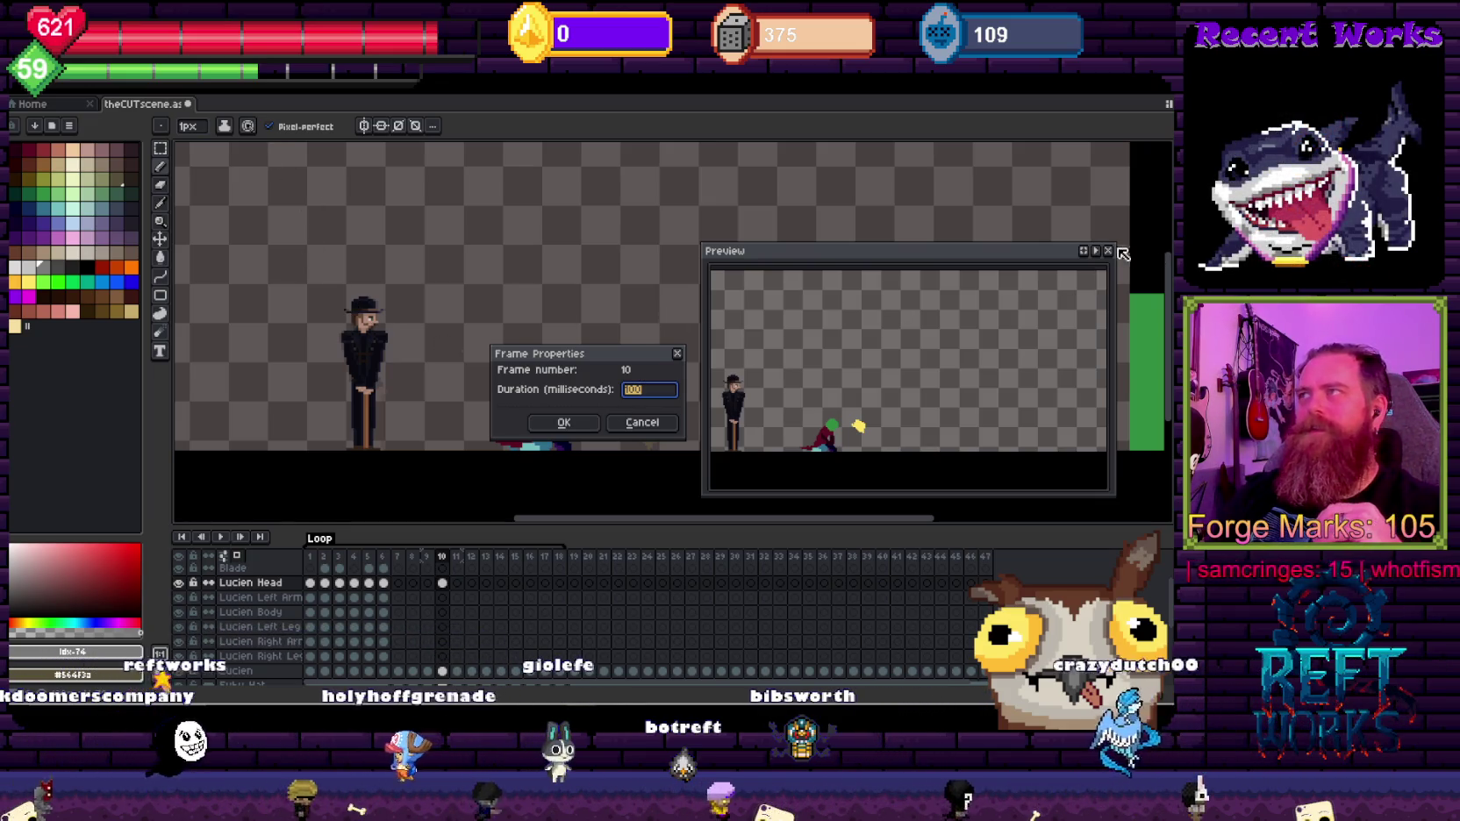
pyautogui.press('Return')
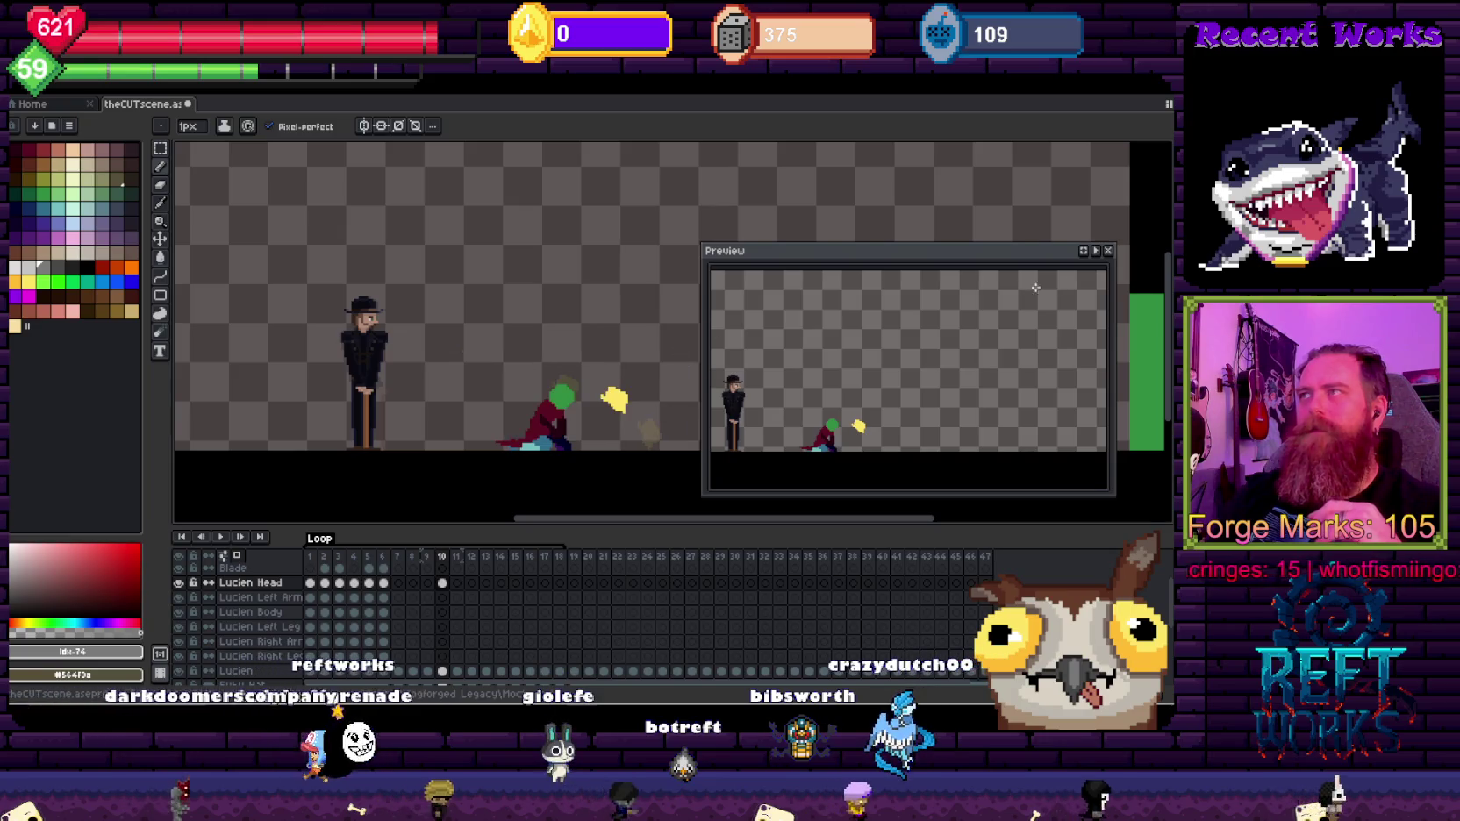
pyautogui.rightClick(1099, 253)
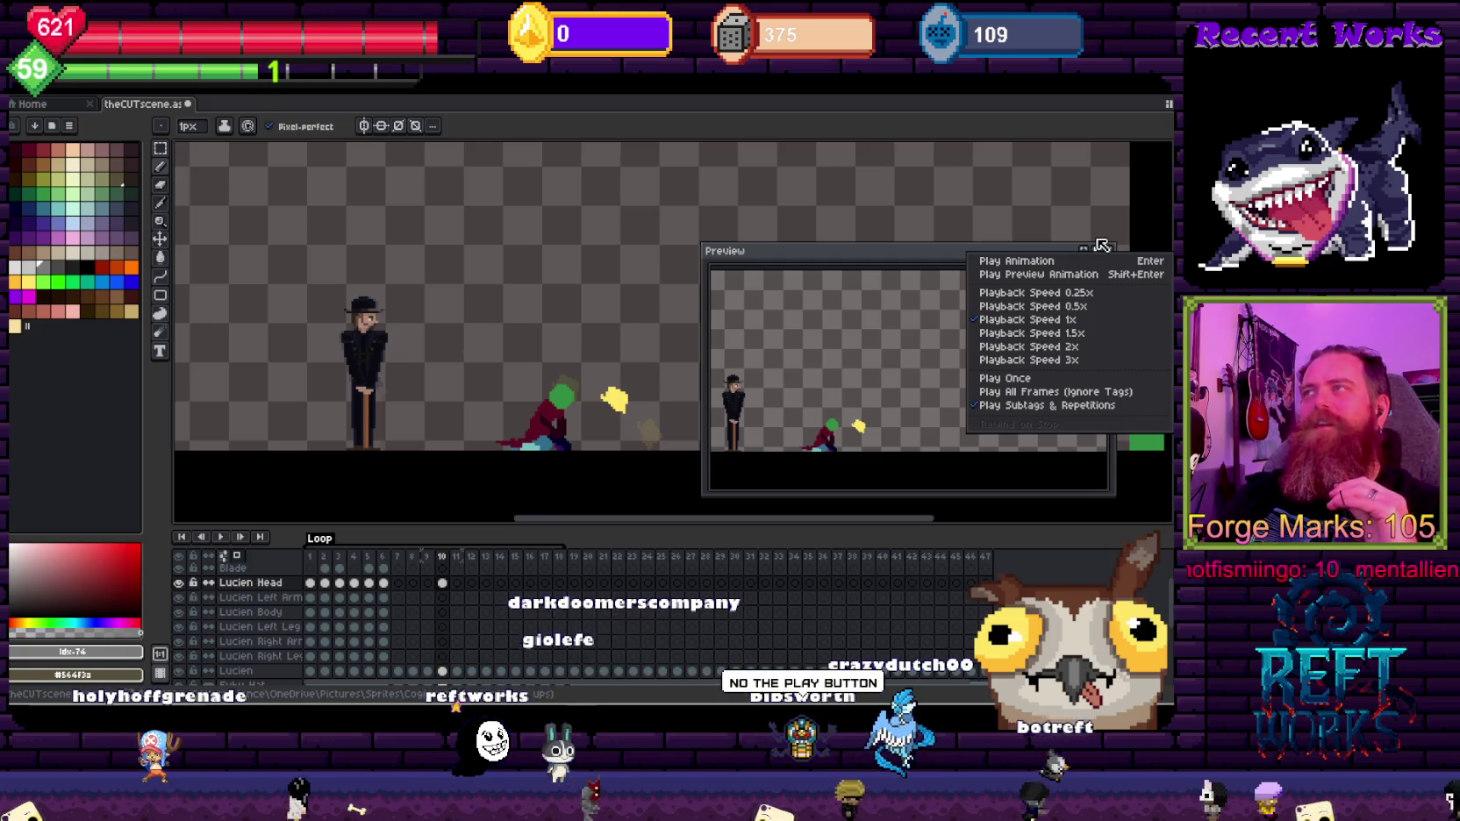
# Step: Play the slash in the Preview and try several different playback speeds
pyautogui.click(1102, 251)
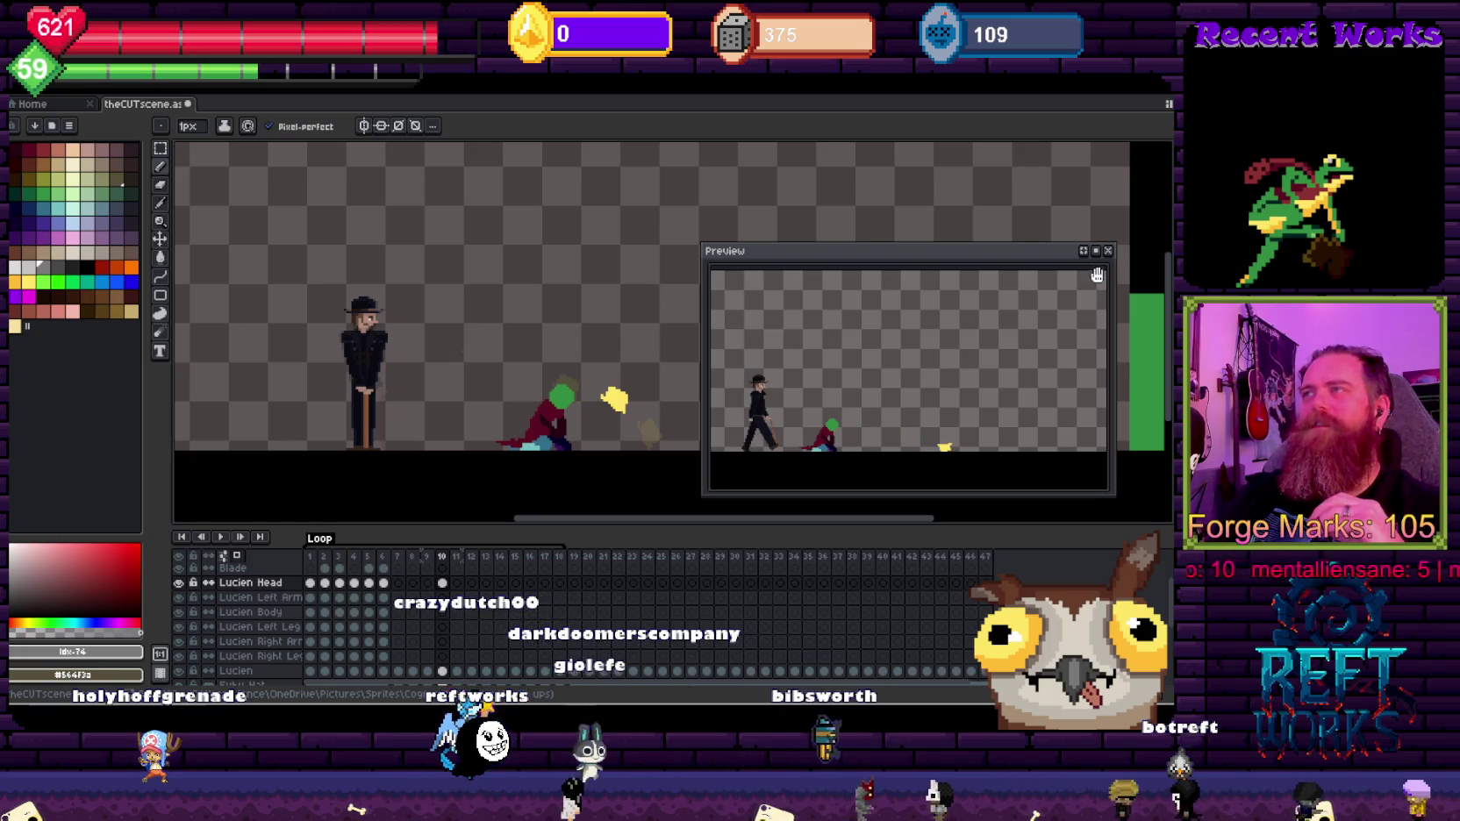
pyautogui.click(1097, 252)
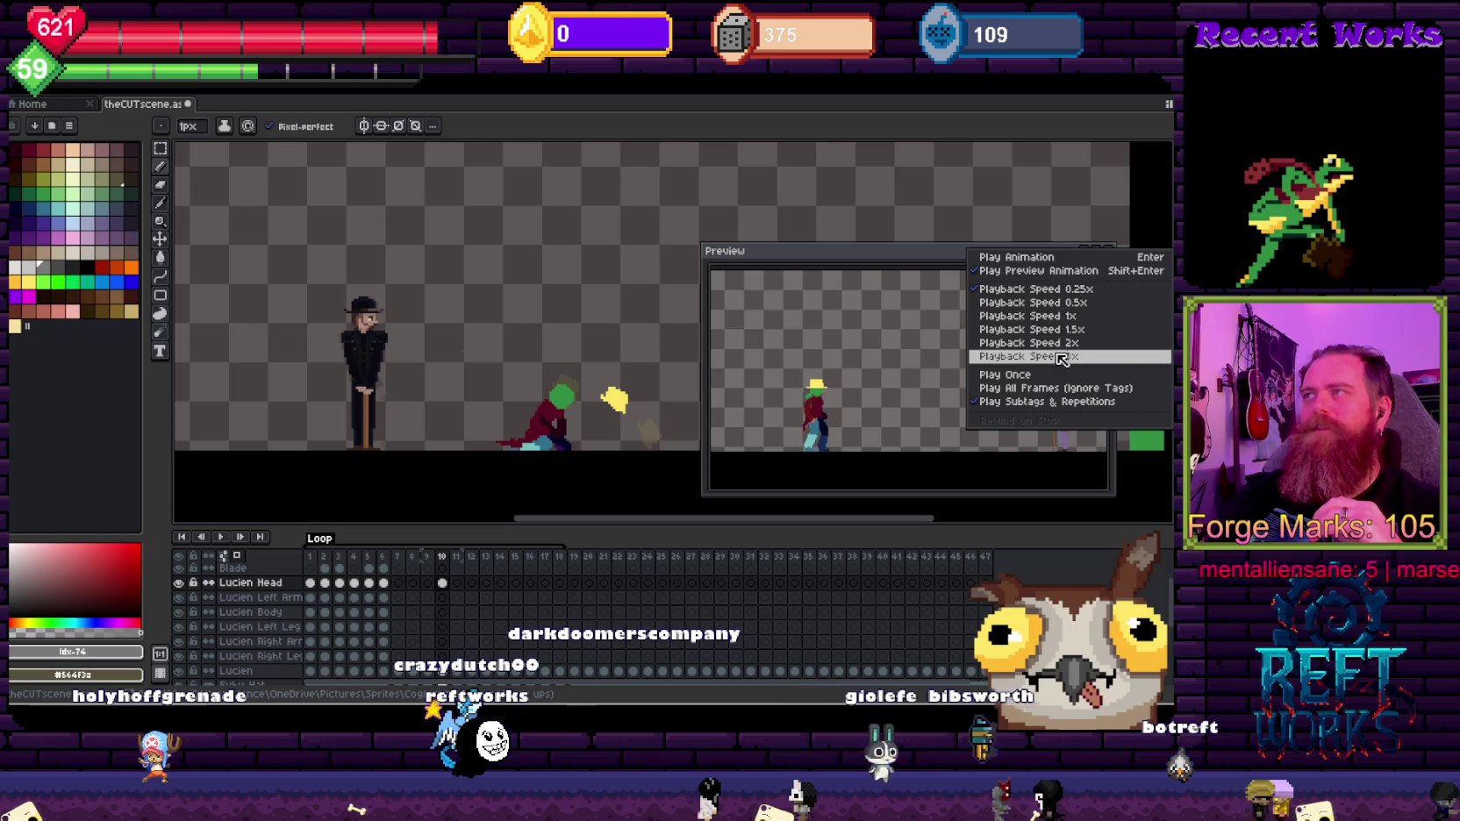
pyautogui.click(1074, 389)
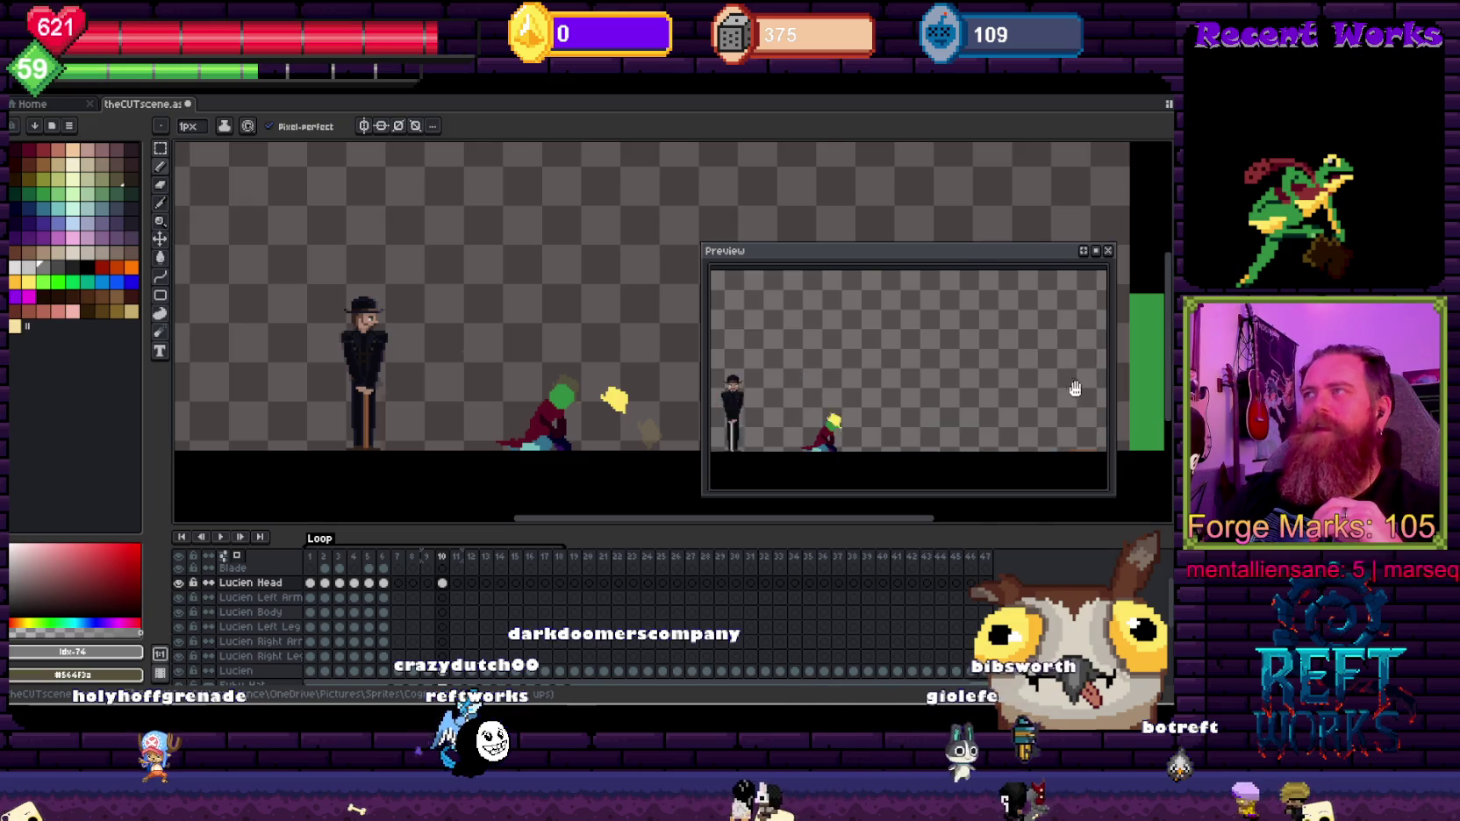
pyautogui.click(1099, 253)
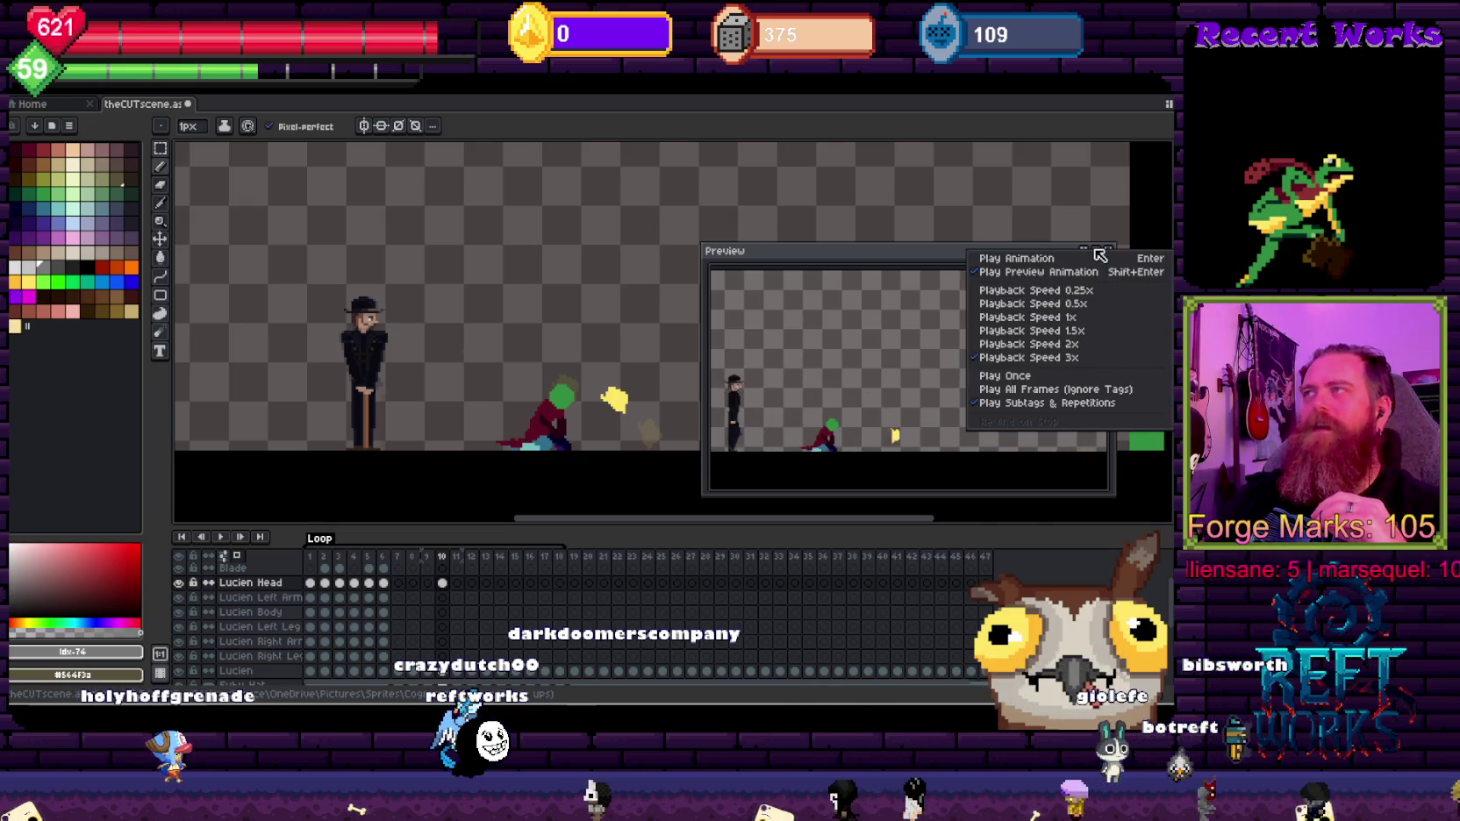
pyautogui.click(1067, 331)
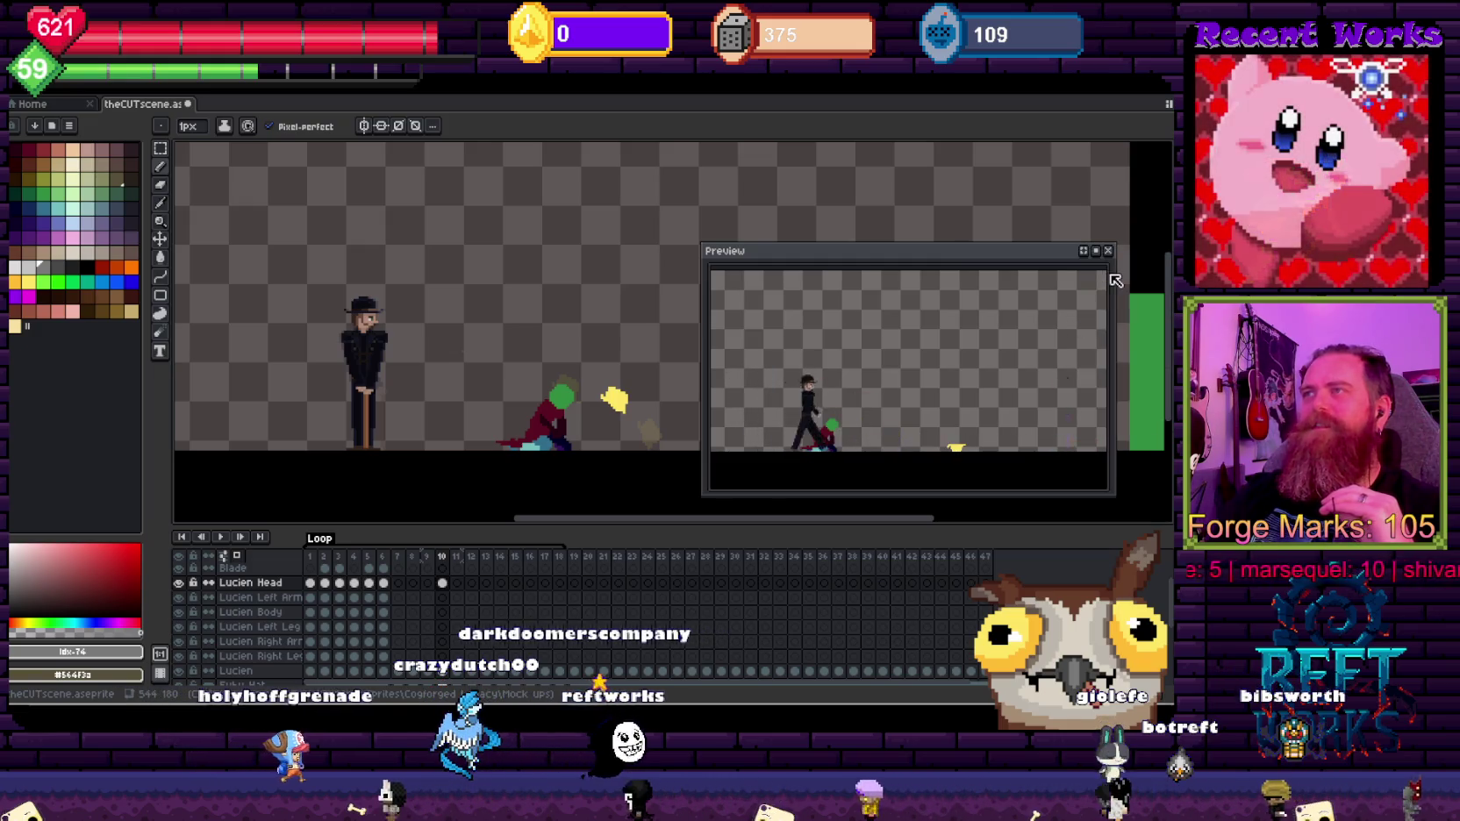
pyautogui.click(1101, 254)
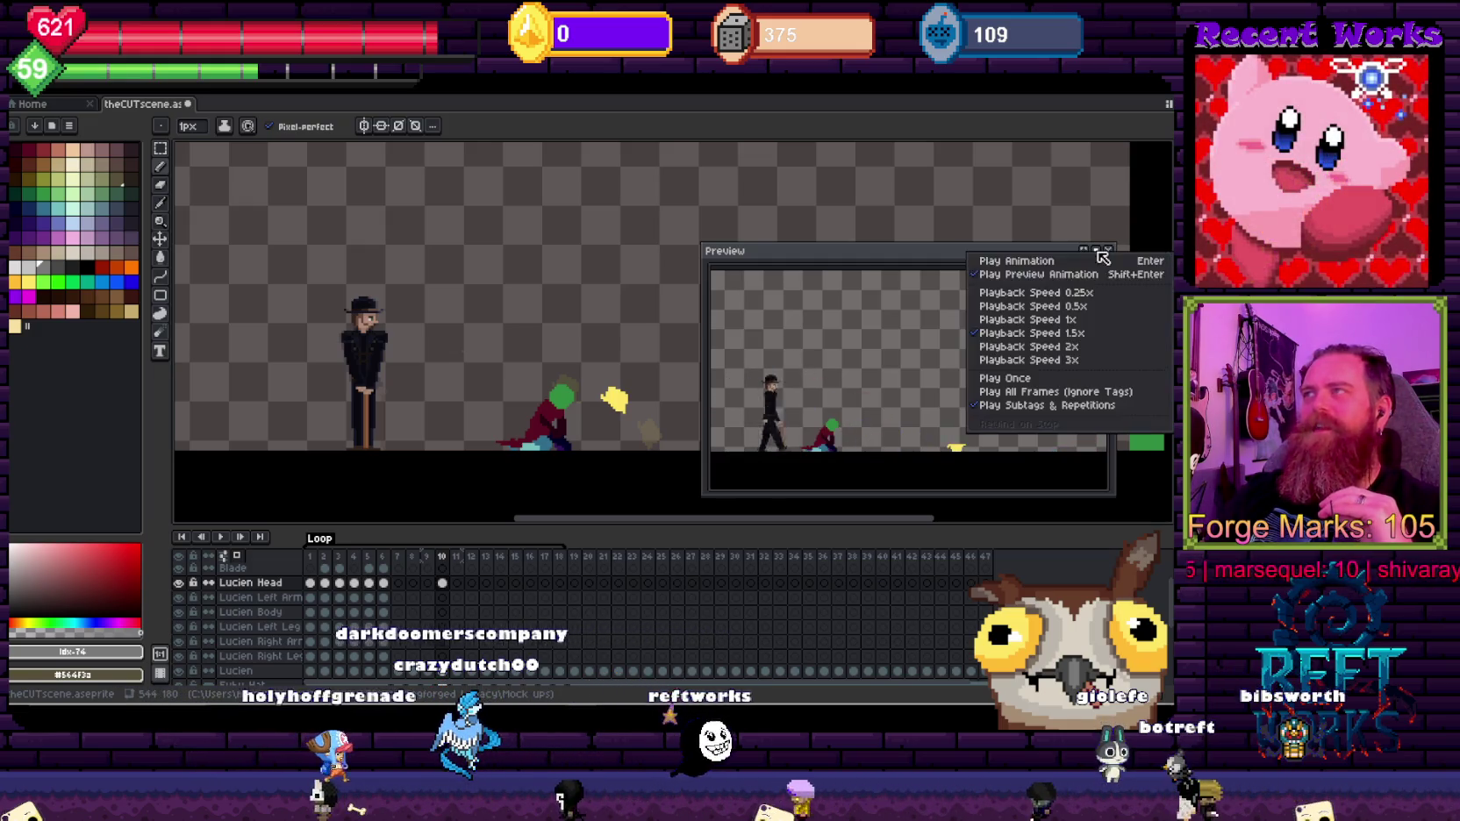
pyautogui.click(1067, 300)
pyautogui.click(1095, 250)
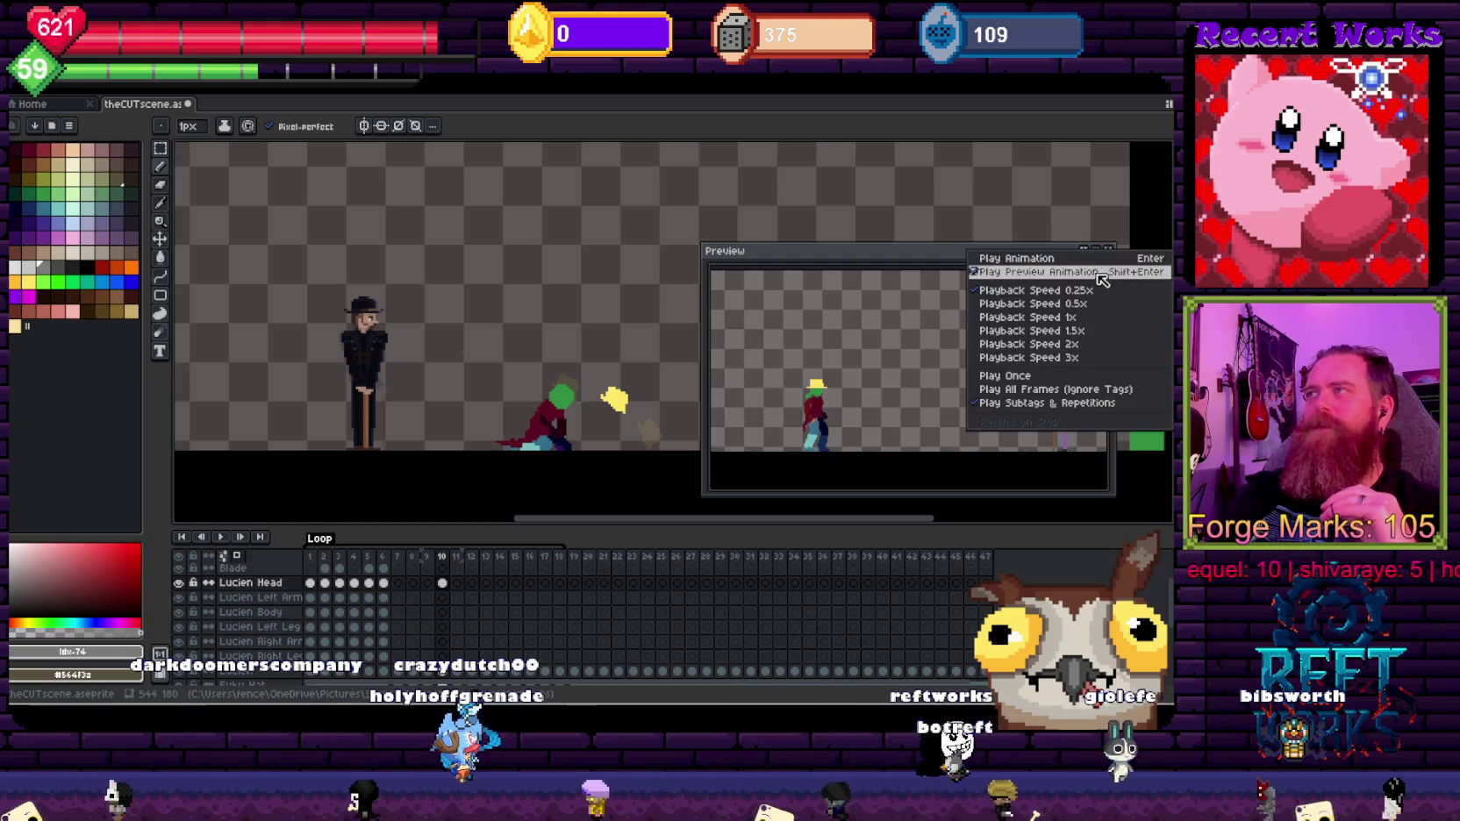
pyautogui.click(872, 257)
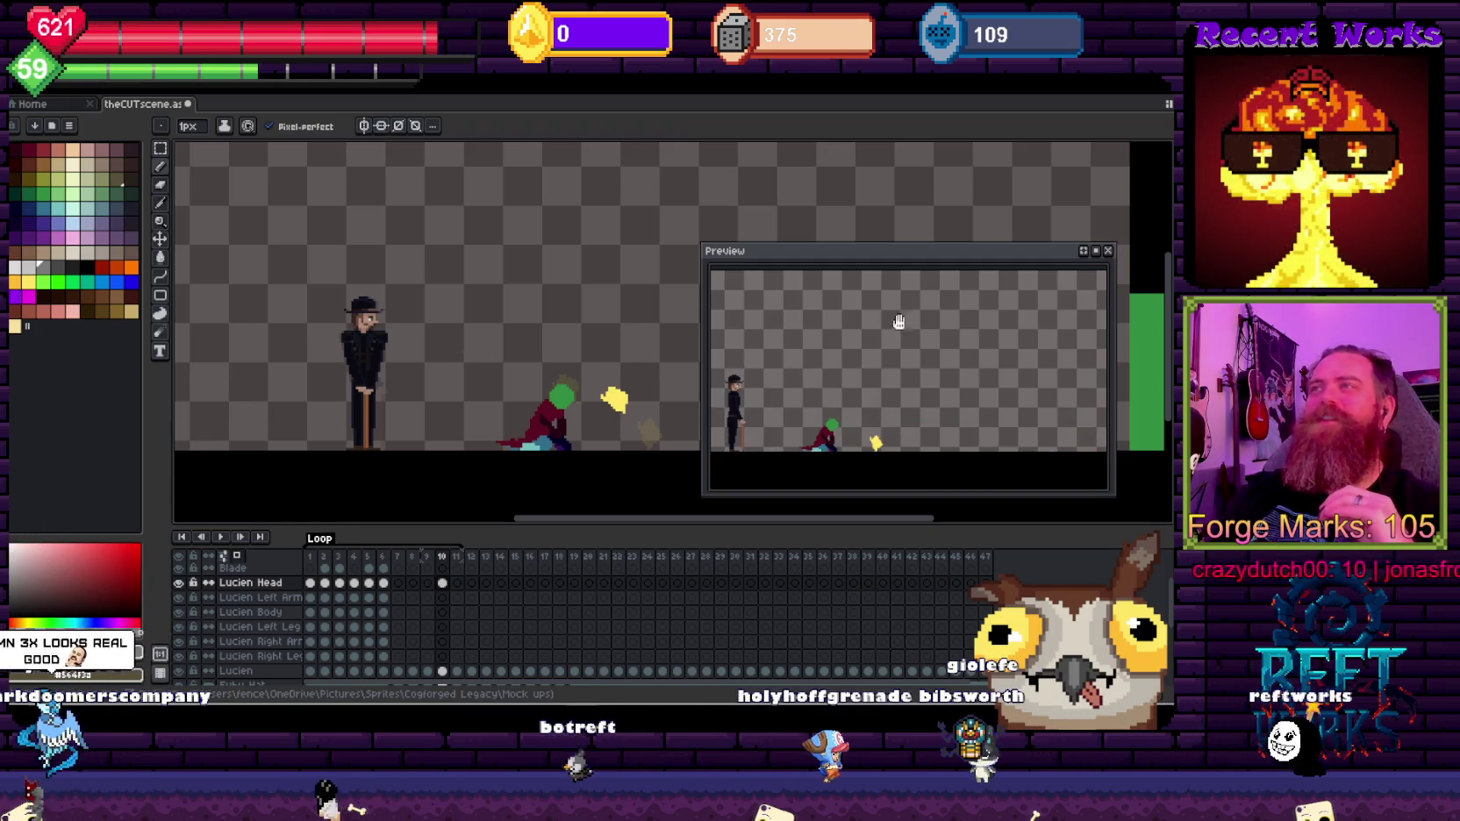
# Step: Try two more preview speeds, play and stop the canvas animation, and return to Unity
pyautogui.click(1098, 255)
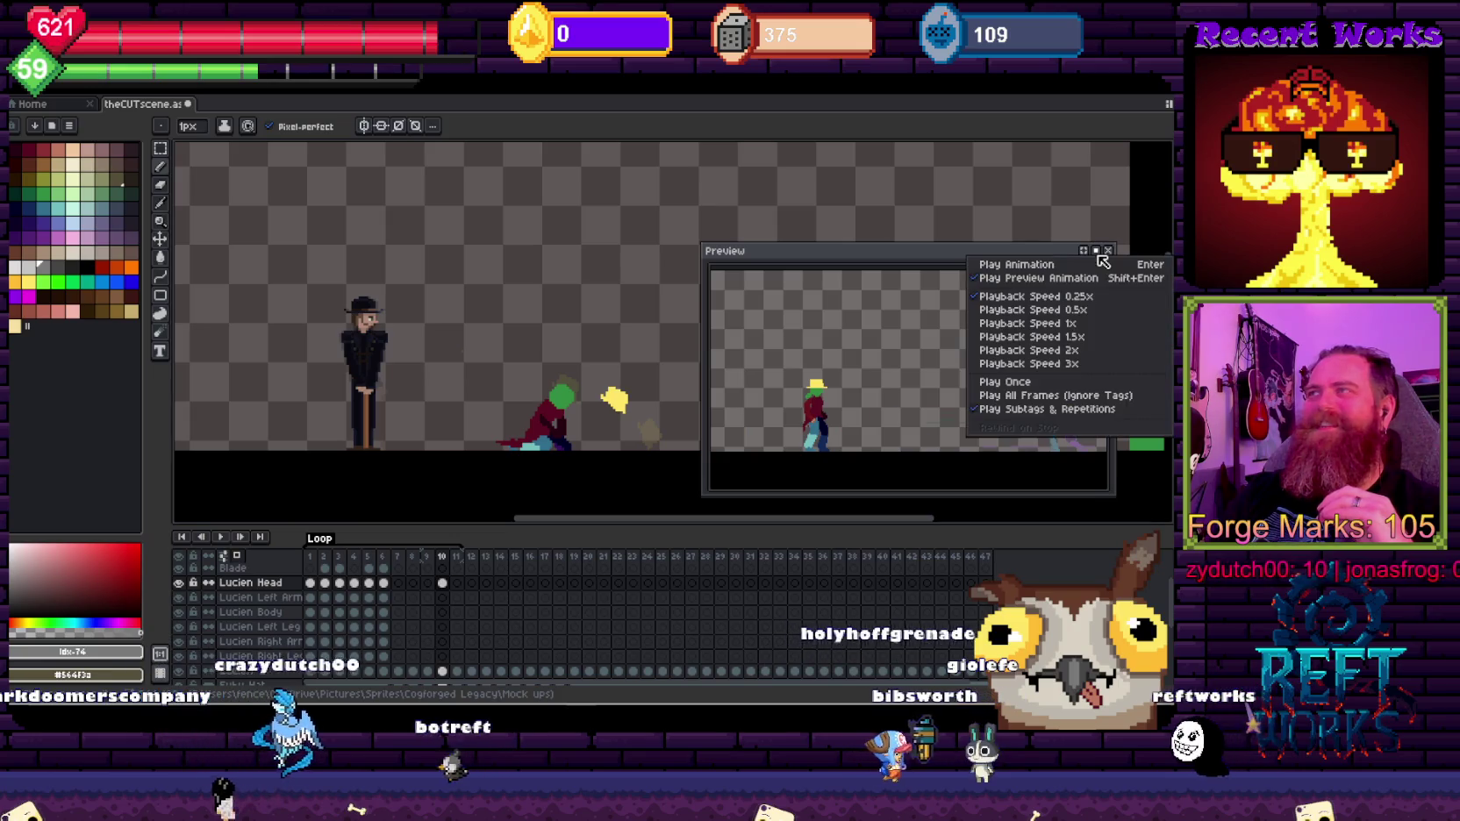
pyautogui.click(1055, 362)
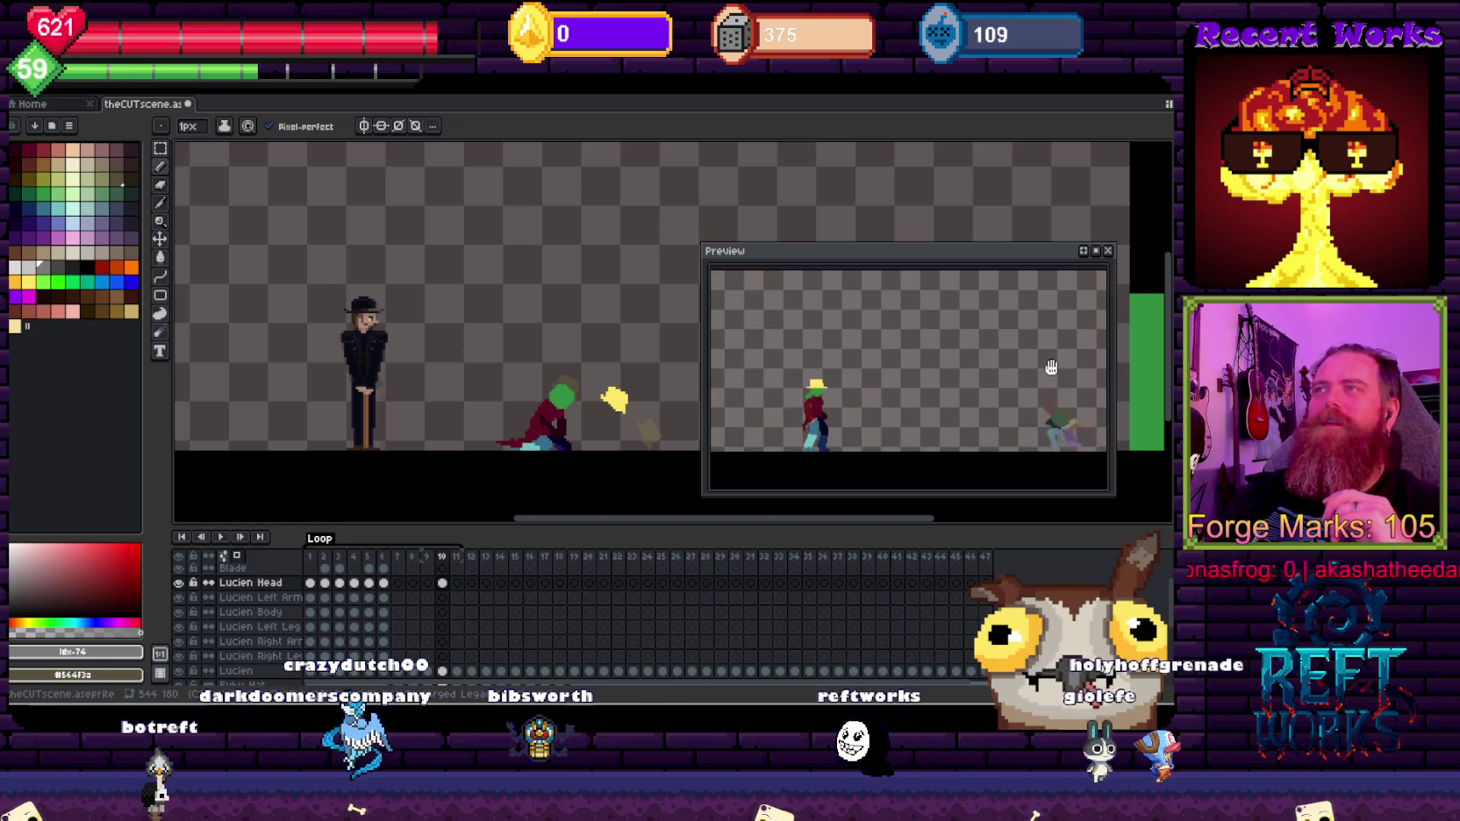
pyautogui.click(1104, 252)
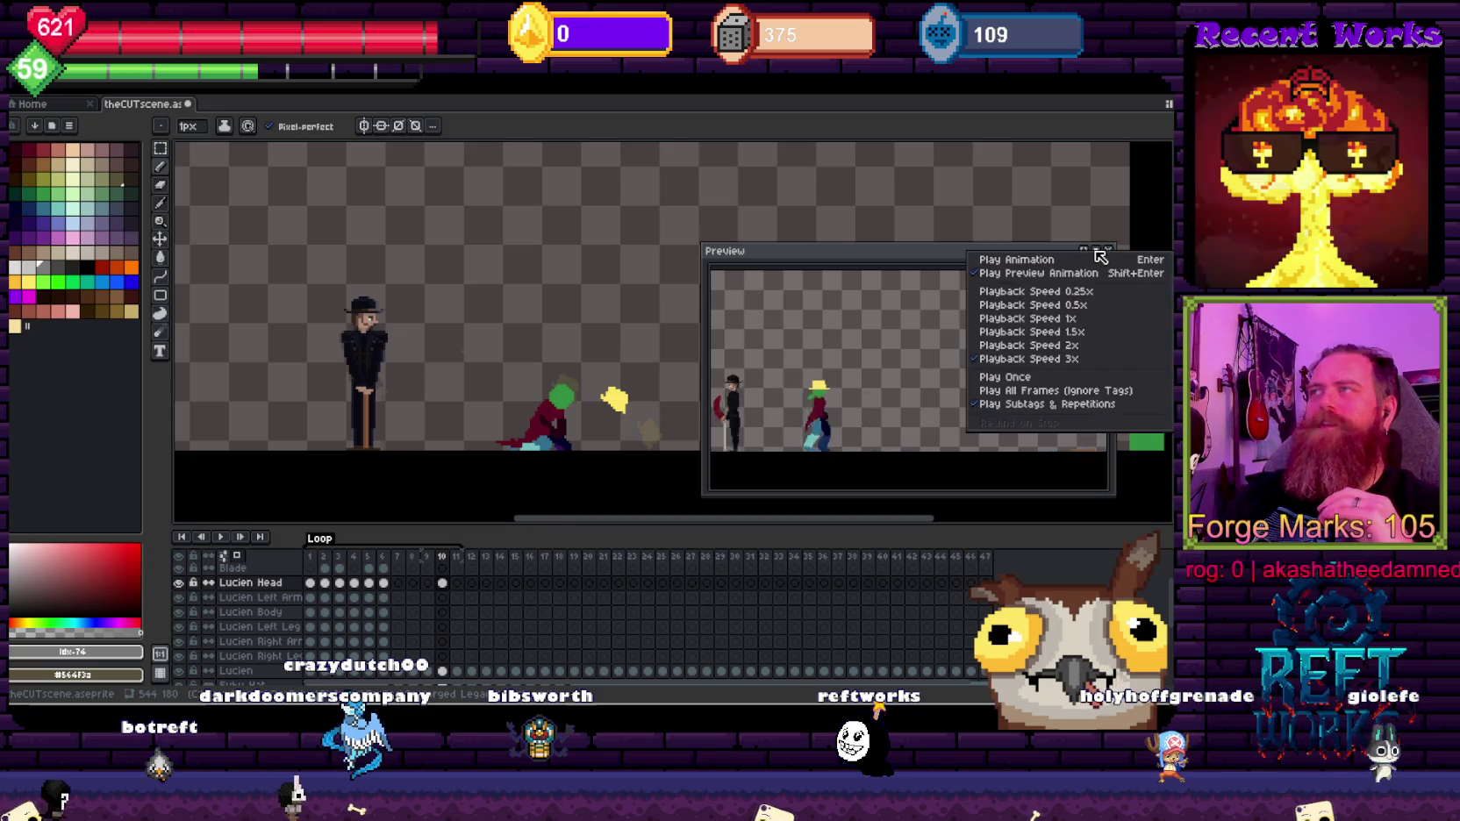
pyautogui.click(1095, 317)
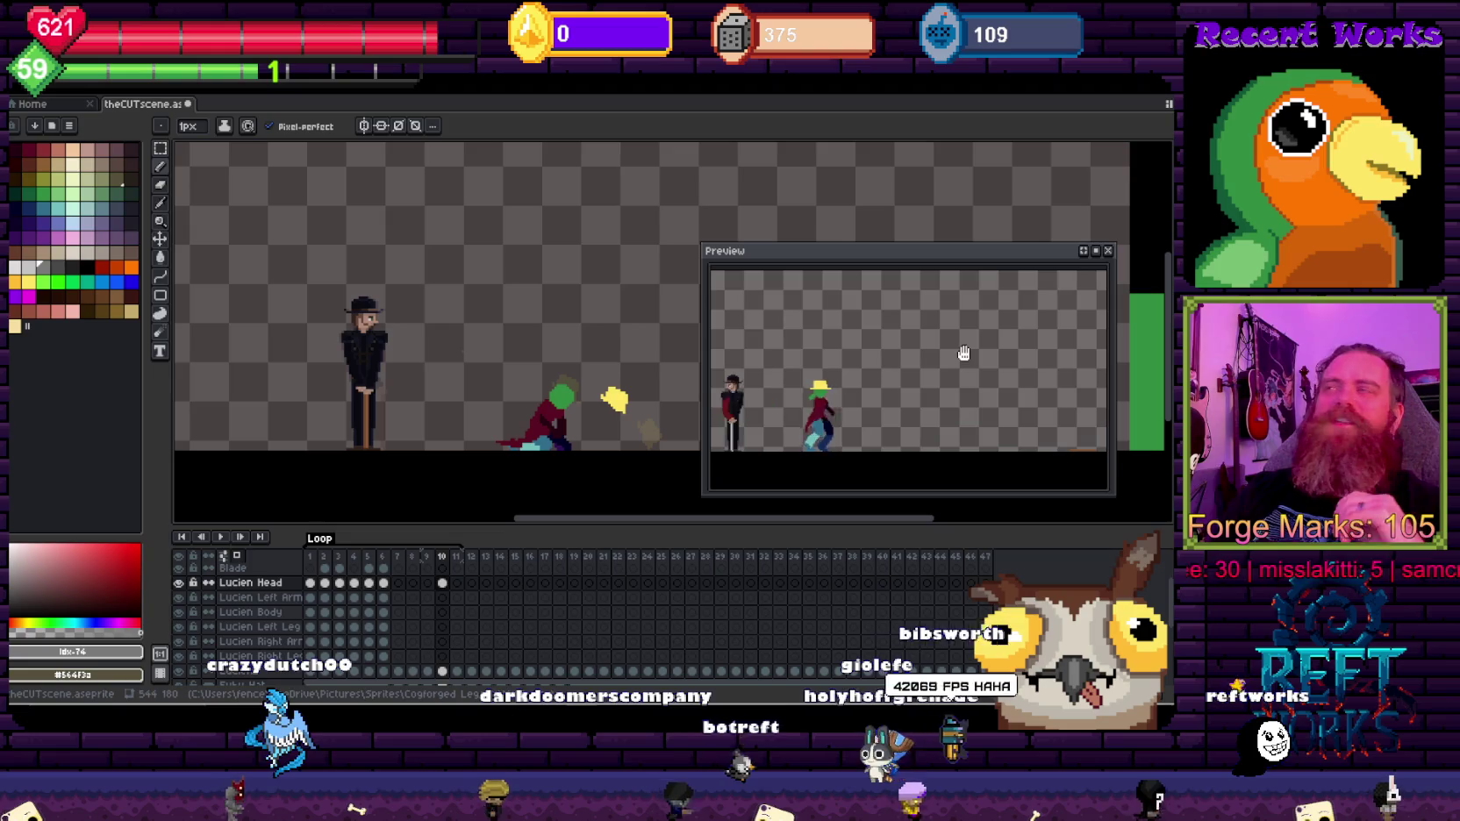
pyautogui.press('Return')
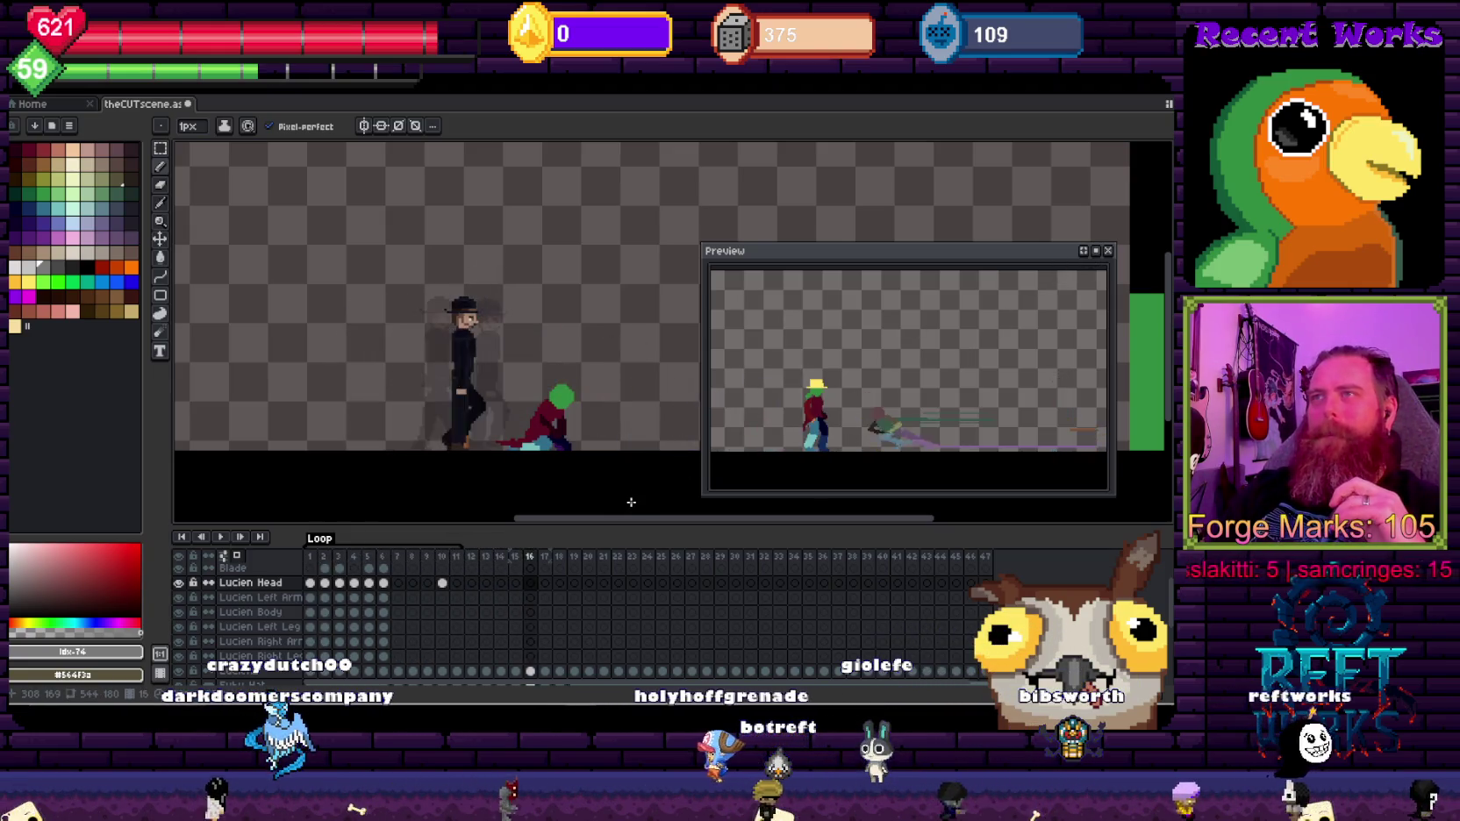
pyautogui.press('Return')
pyautogui.hotkey('alt', 'Tab')
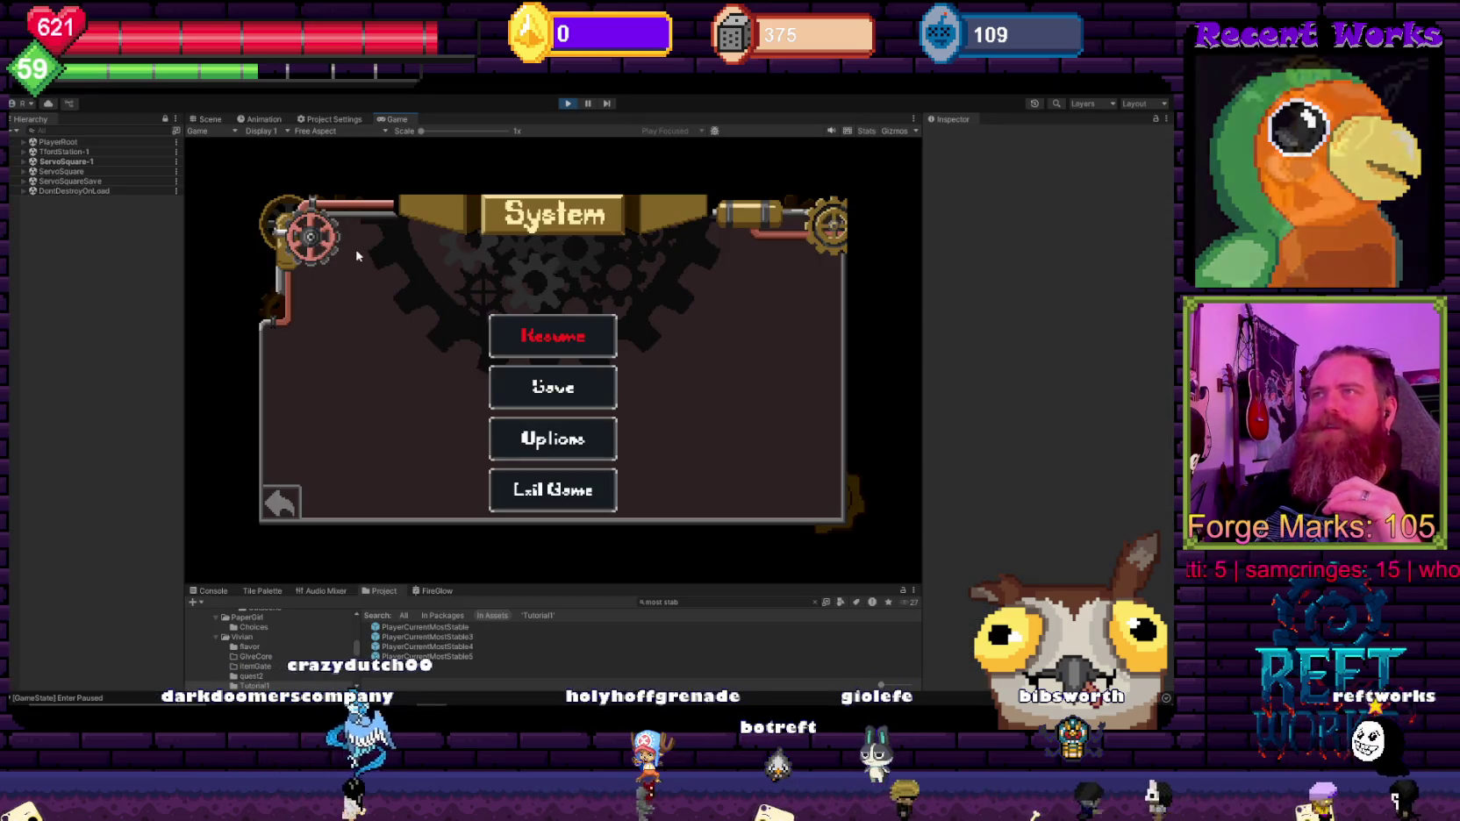
# Step: Resume the game and walk left through the rooms, collecting the door key, into CinderRow
pyautogui.press('Escape')
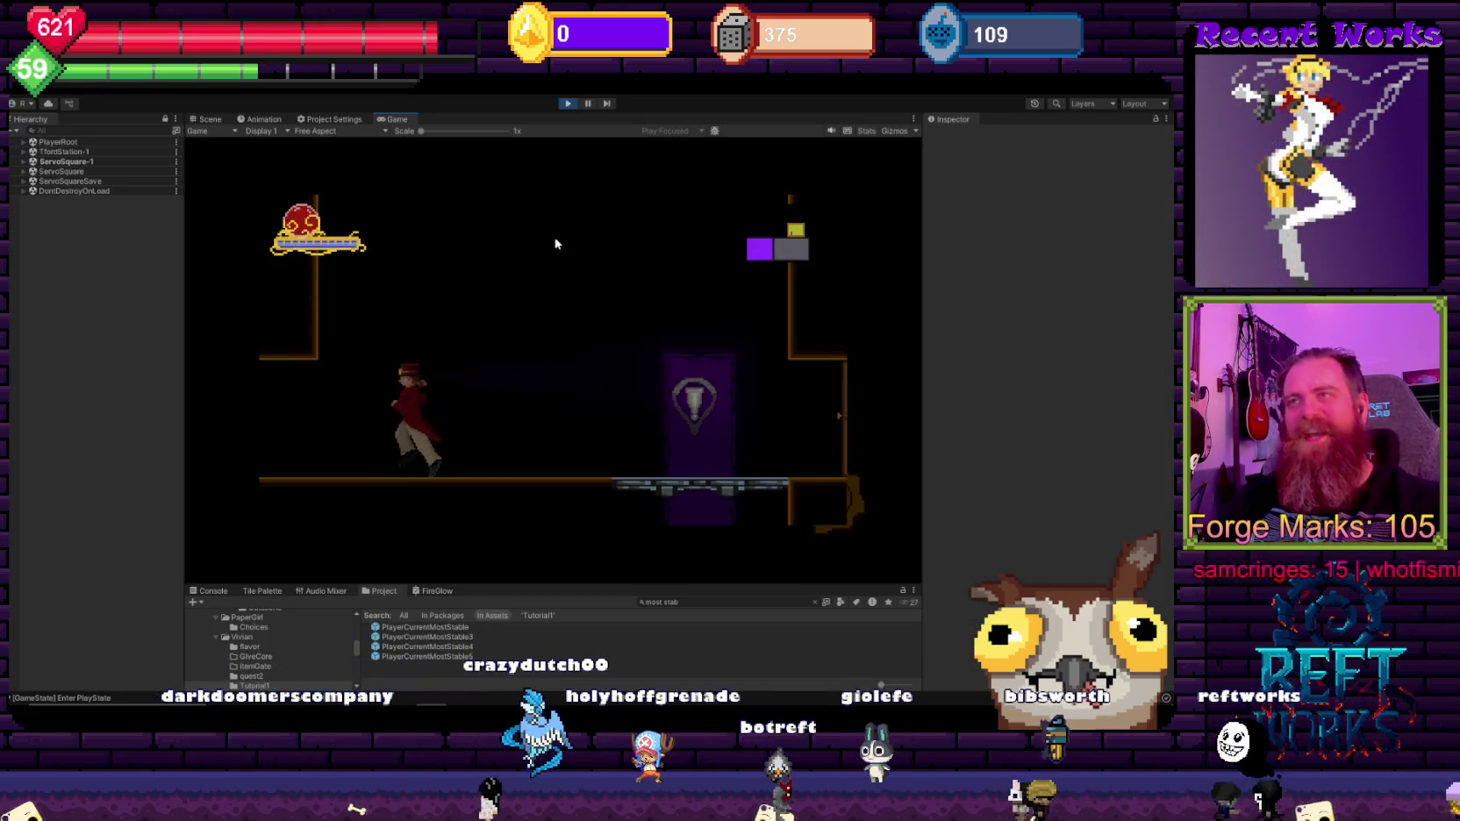
pyautogui.press('space')
pyautogui.press('Left')
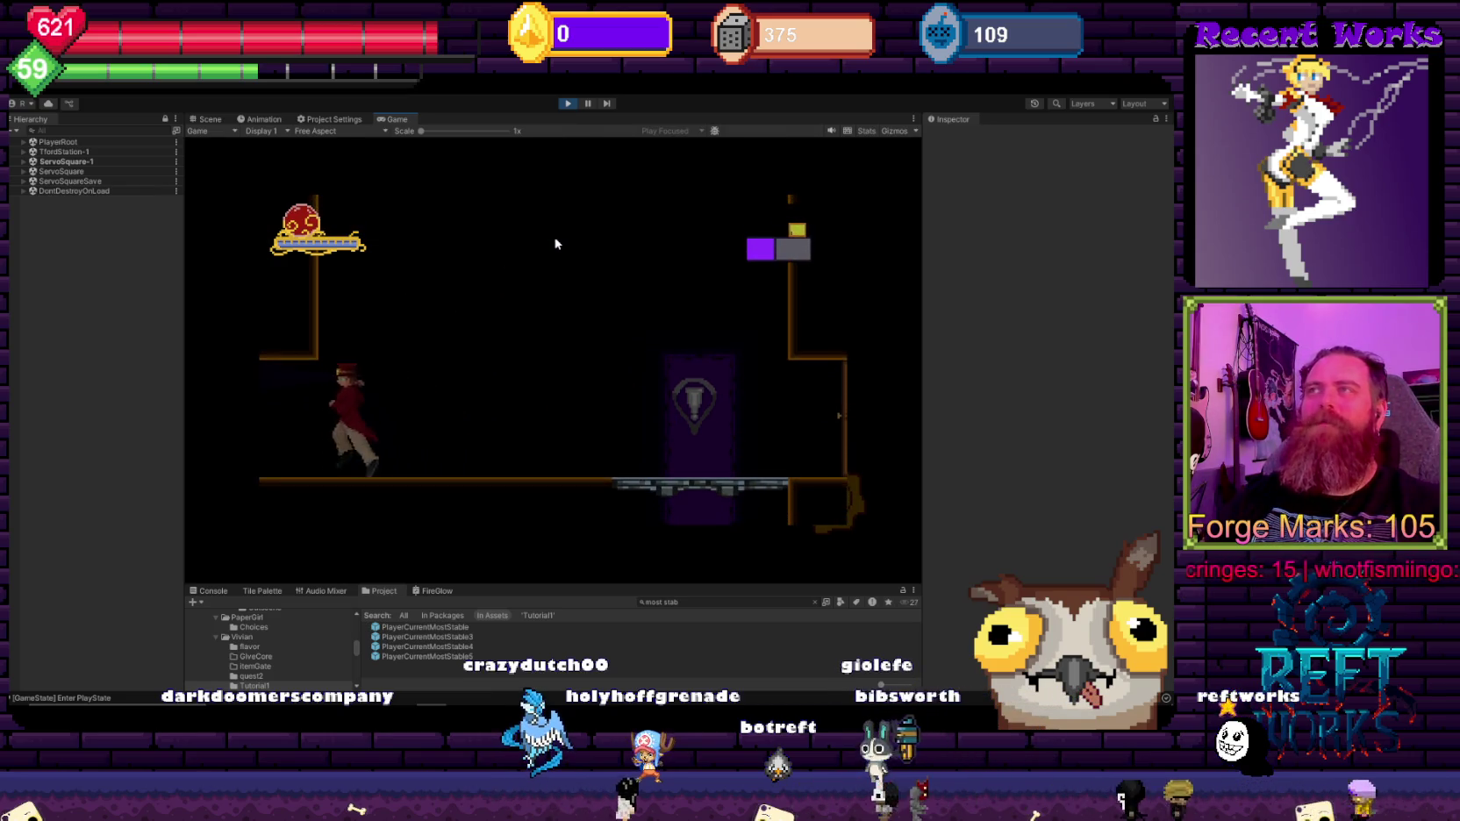
pyautogui.press('space')
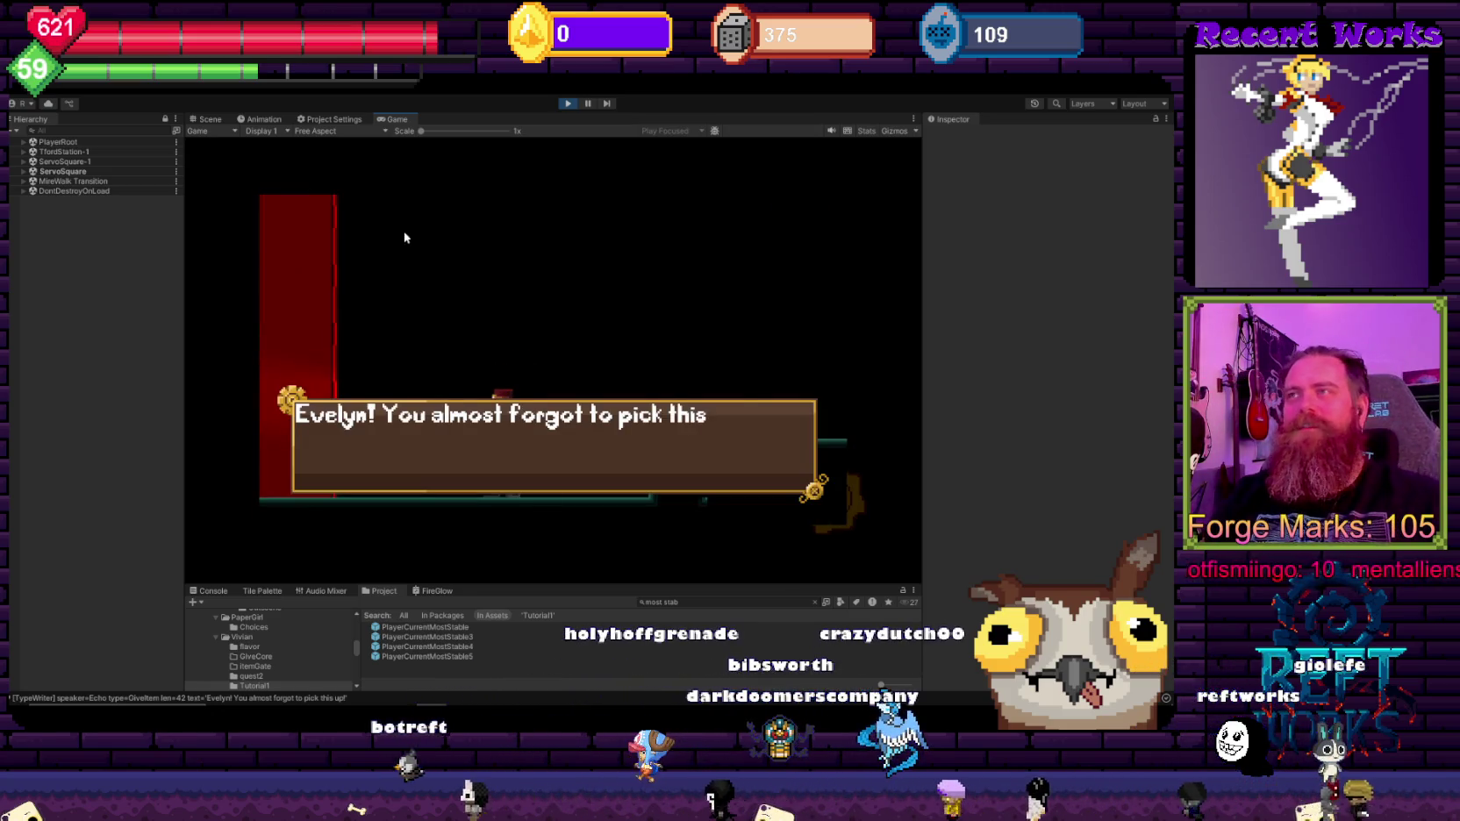
pyautogui.press('space')
pyautogui.press('Left')
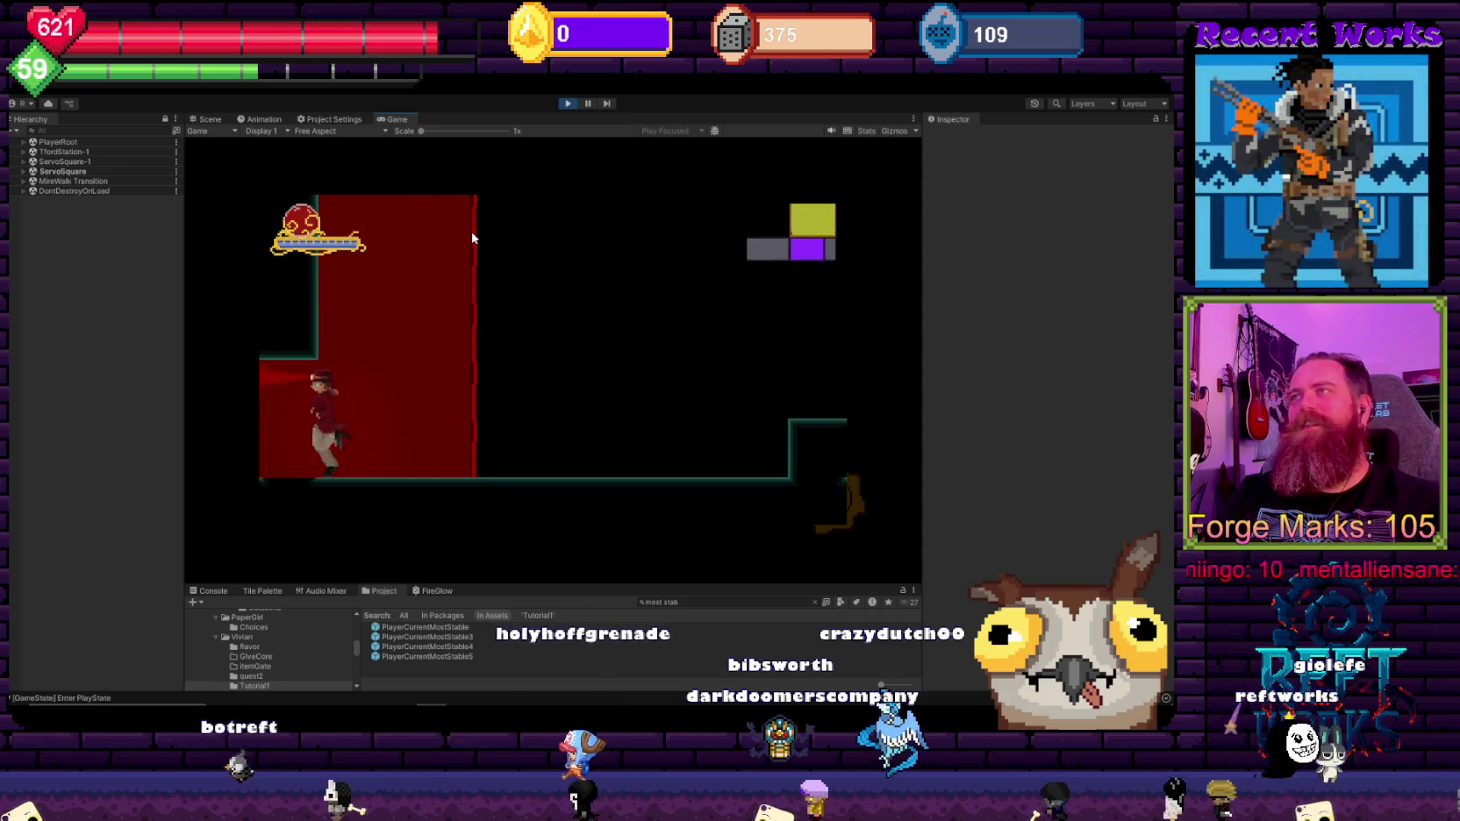
pyautogui.press('Left')
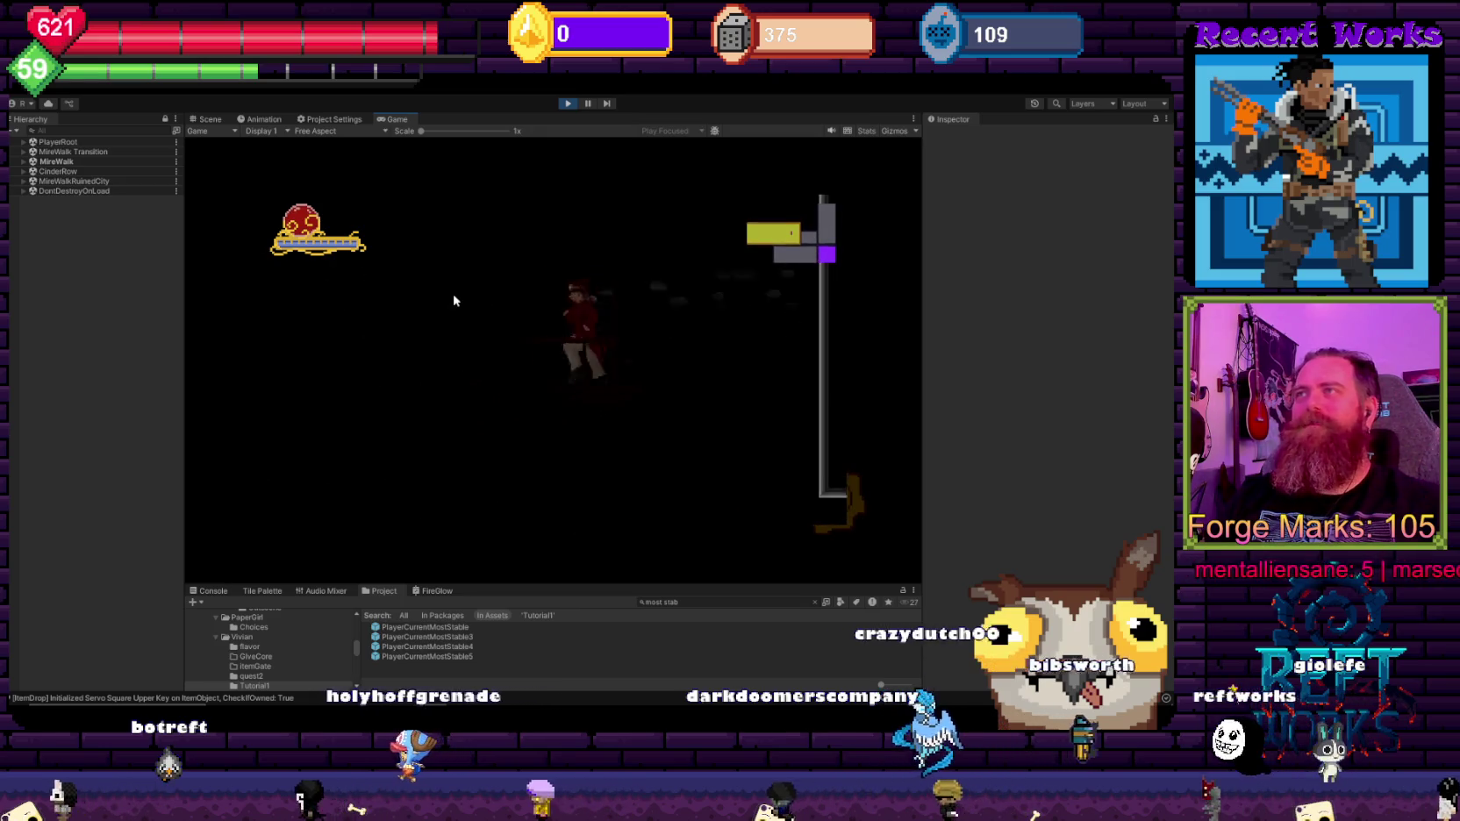
pyautogui.press('Left')
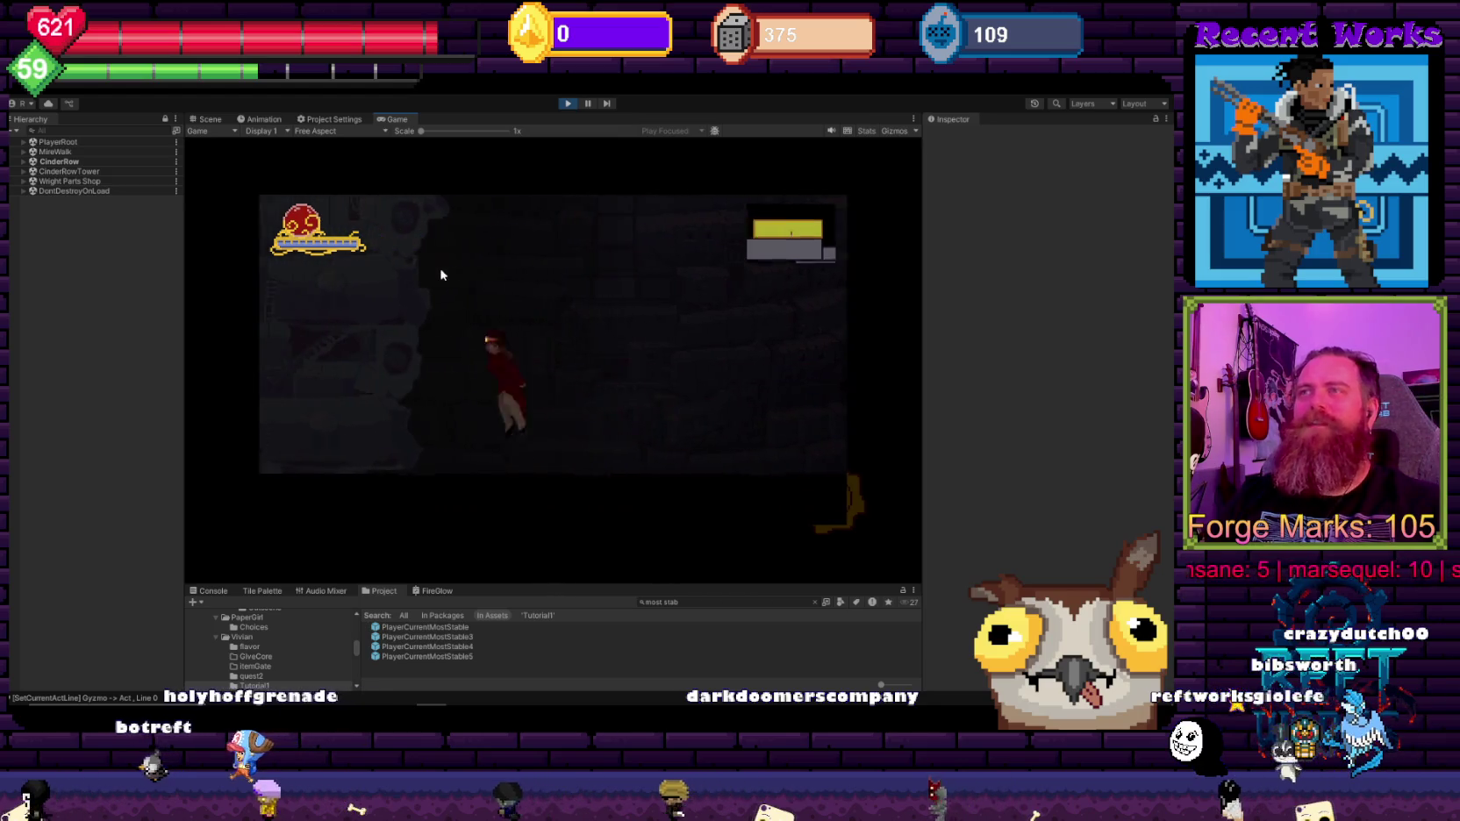
# Step: Save at the Wright Parts Shop machine, then walk back until the danger warning appears
pyautogui.press('Right')
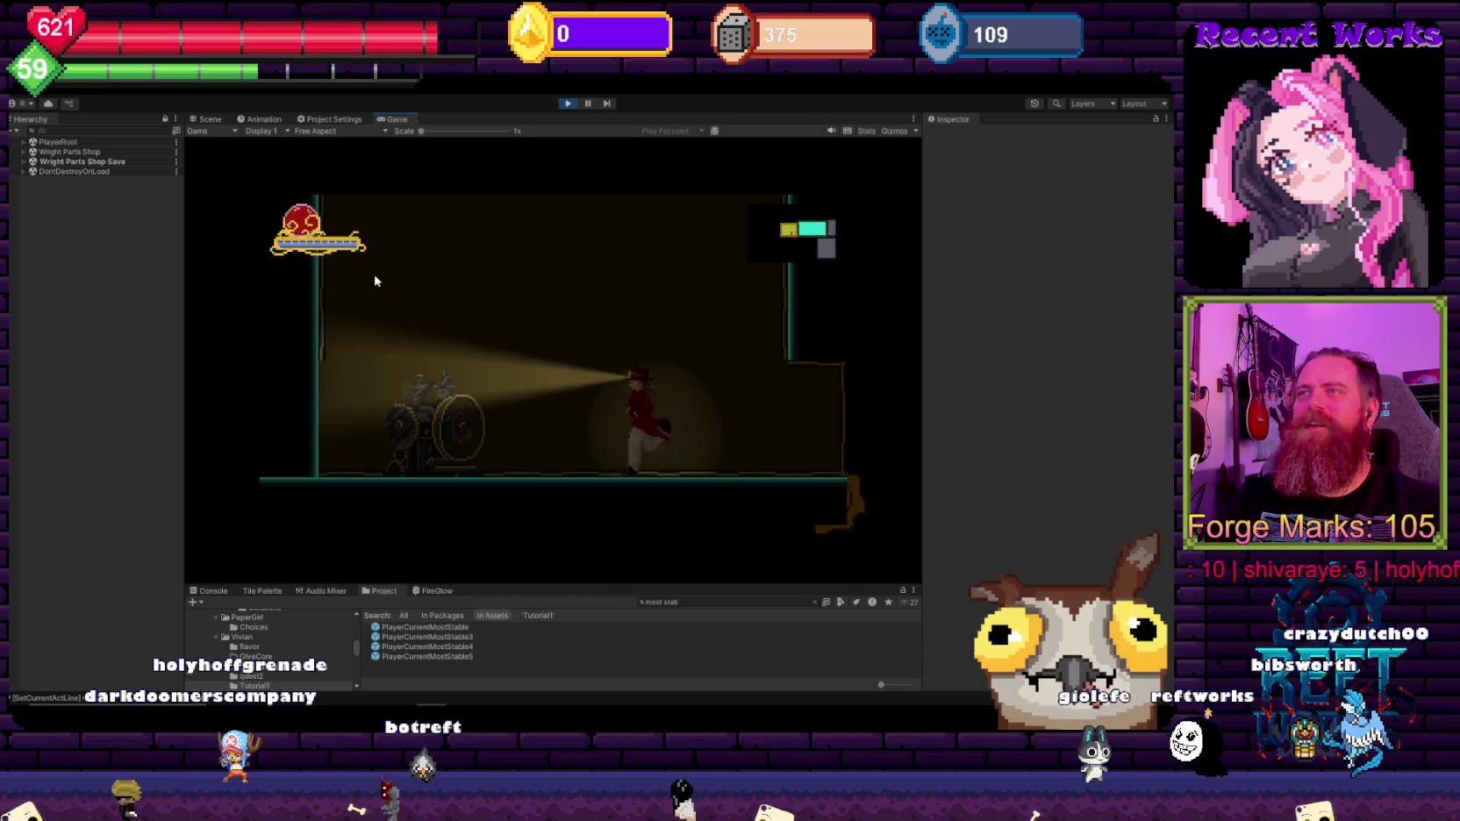
pyautogui.press('Left')
pyautogui.press('Right')
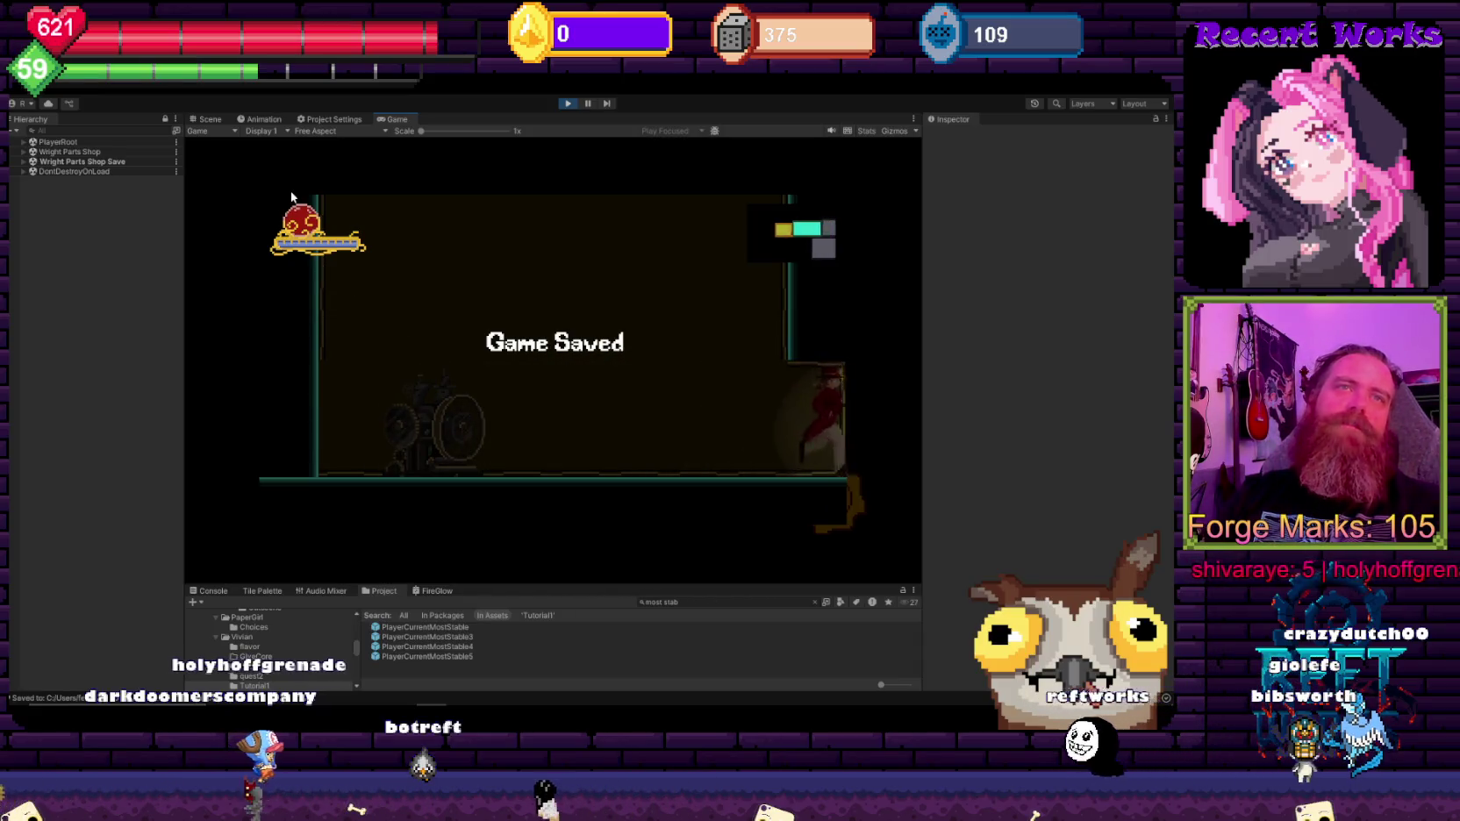
pyautogui.press('Right')
pyautogui.press('Left')
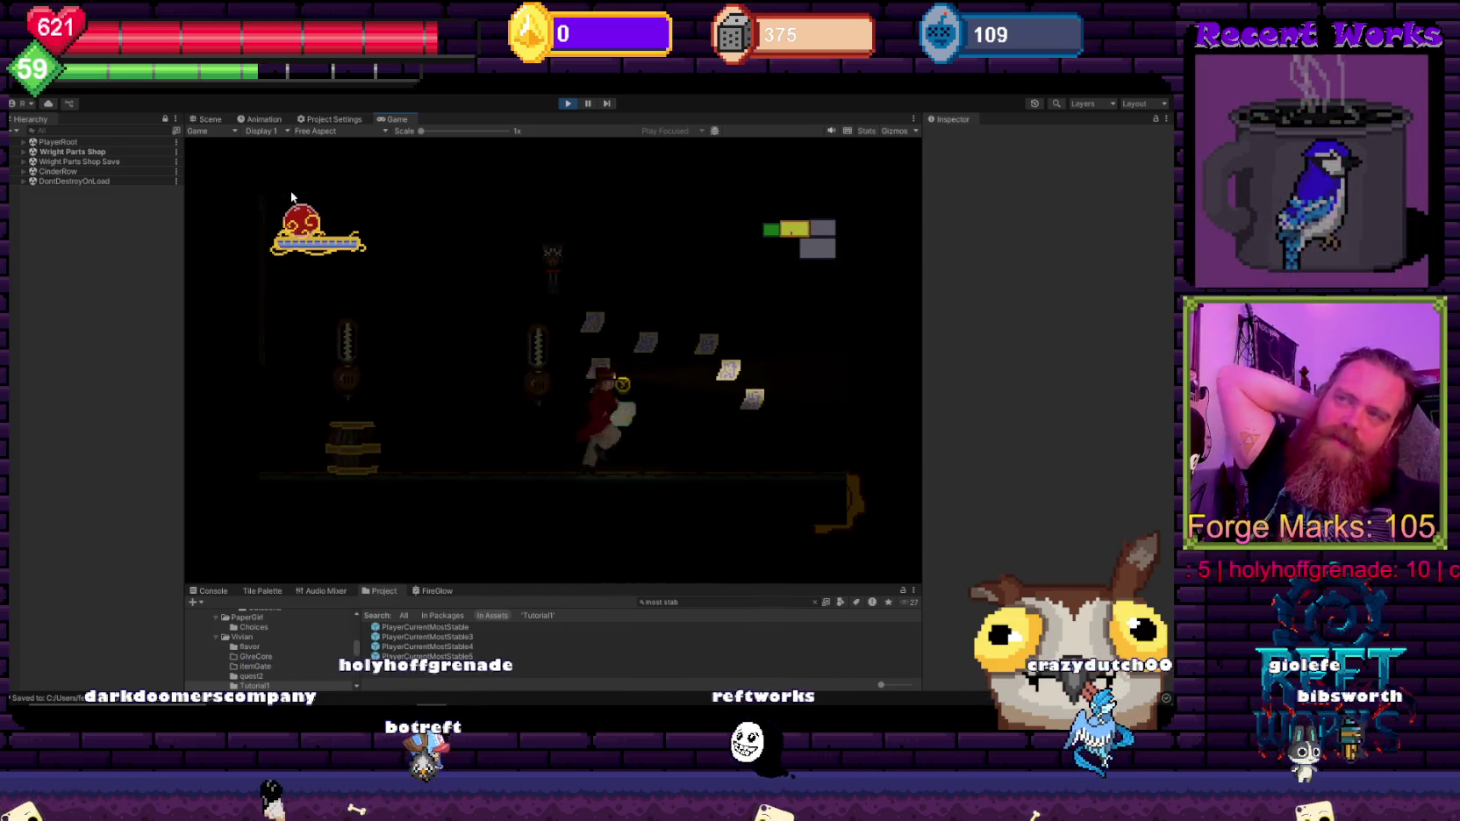
pyautogui.press('Left')
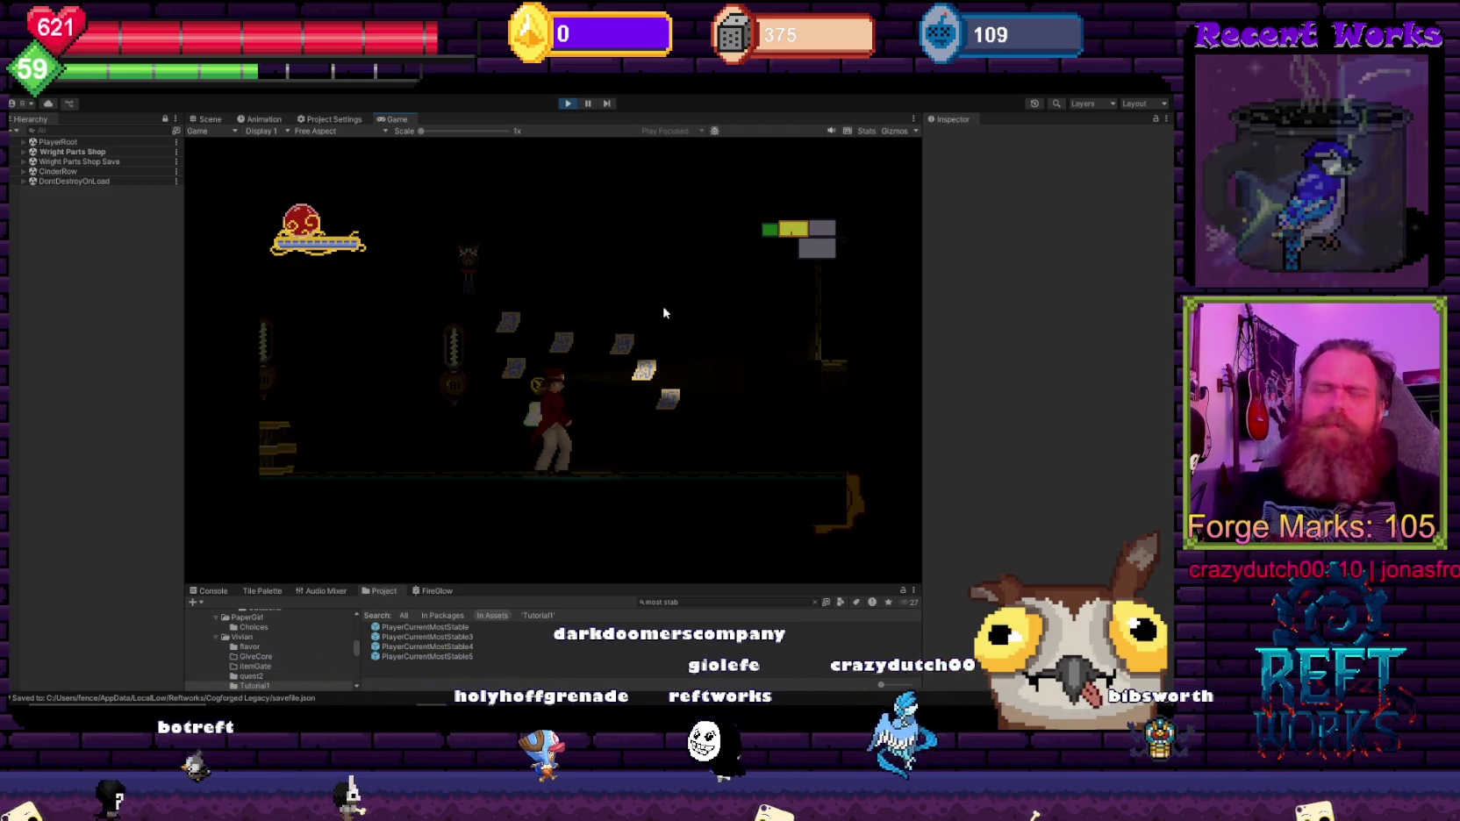
pyautogui.press('Left')
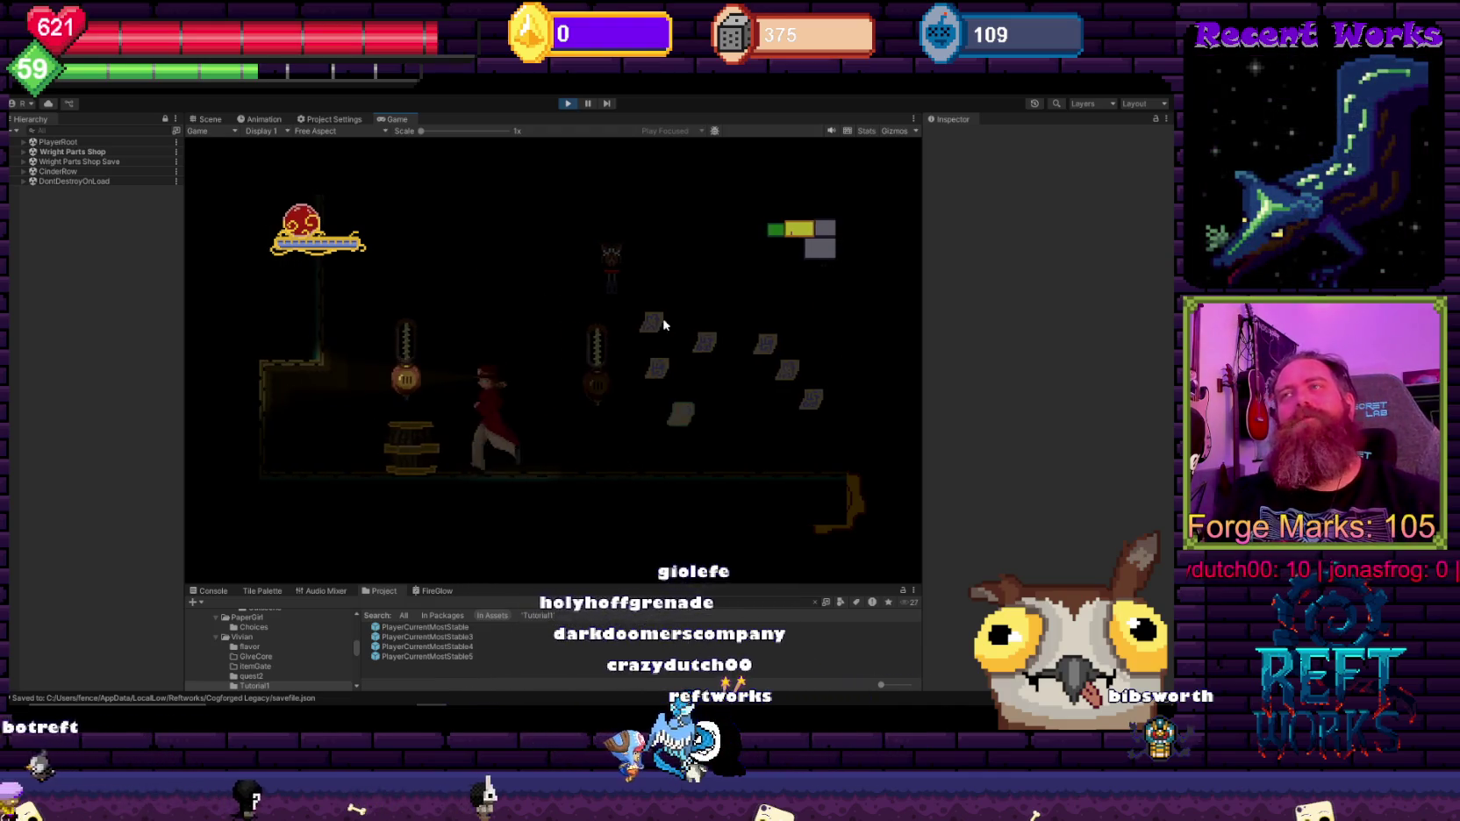
pyautogui.press('Right')
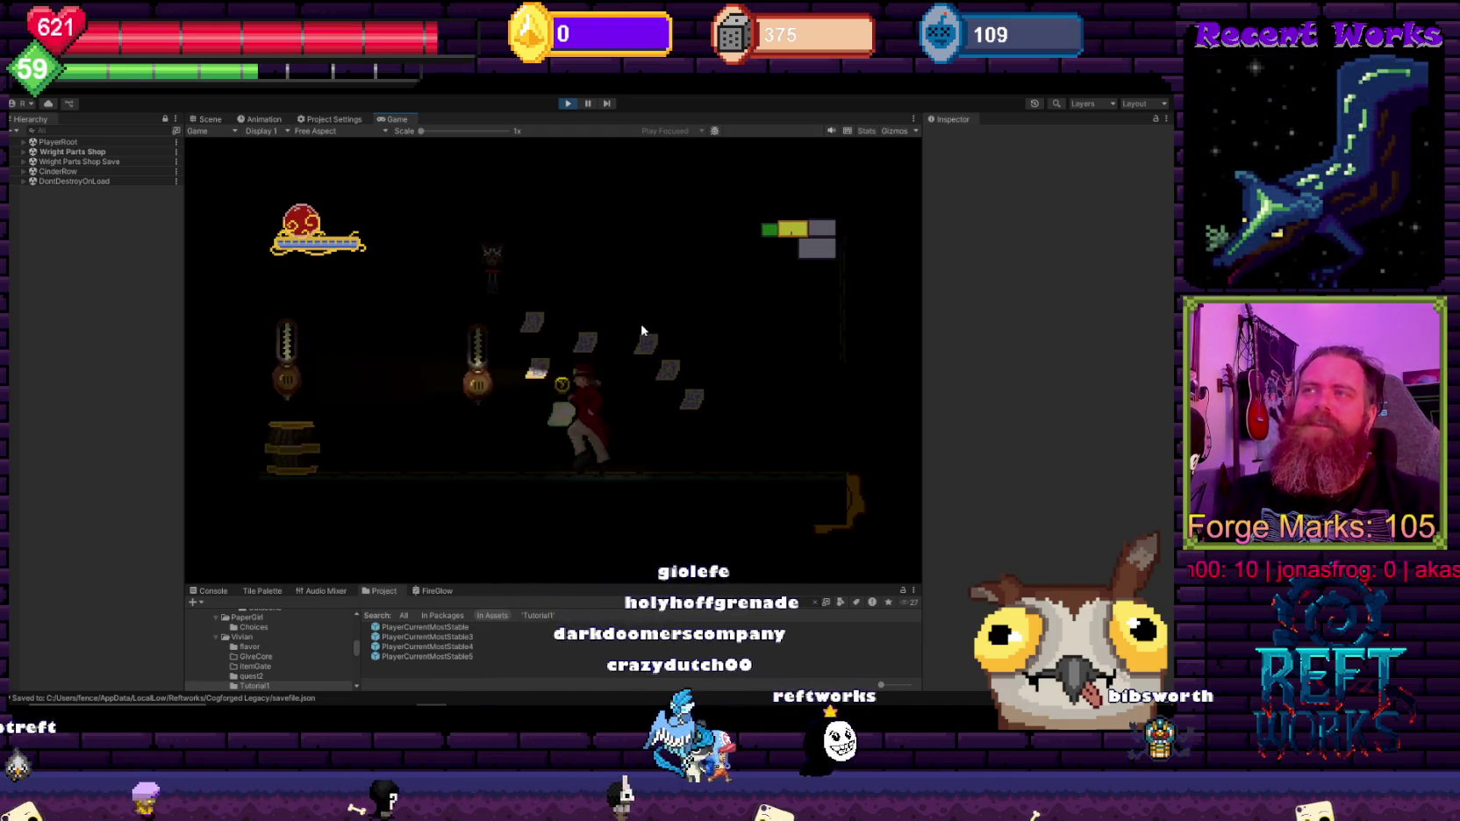
pyautogui.press('Left')
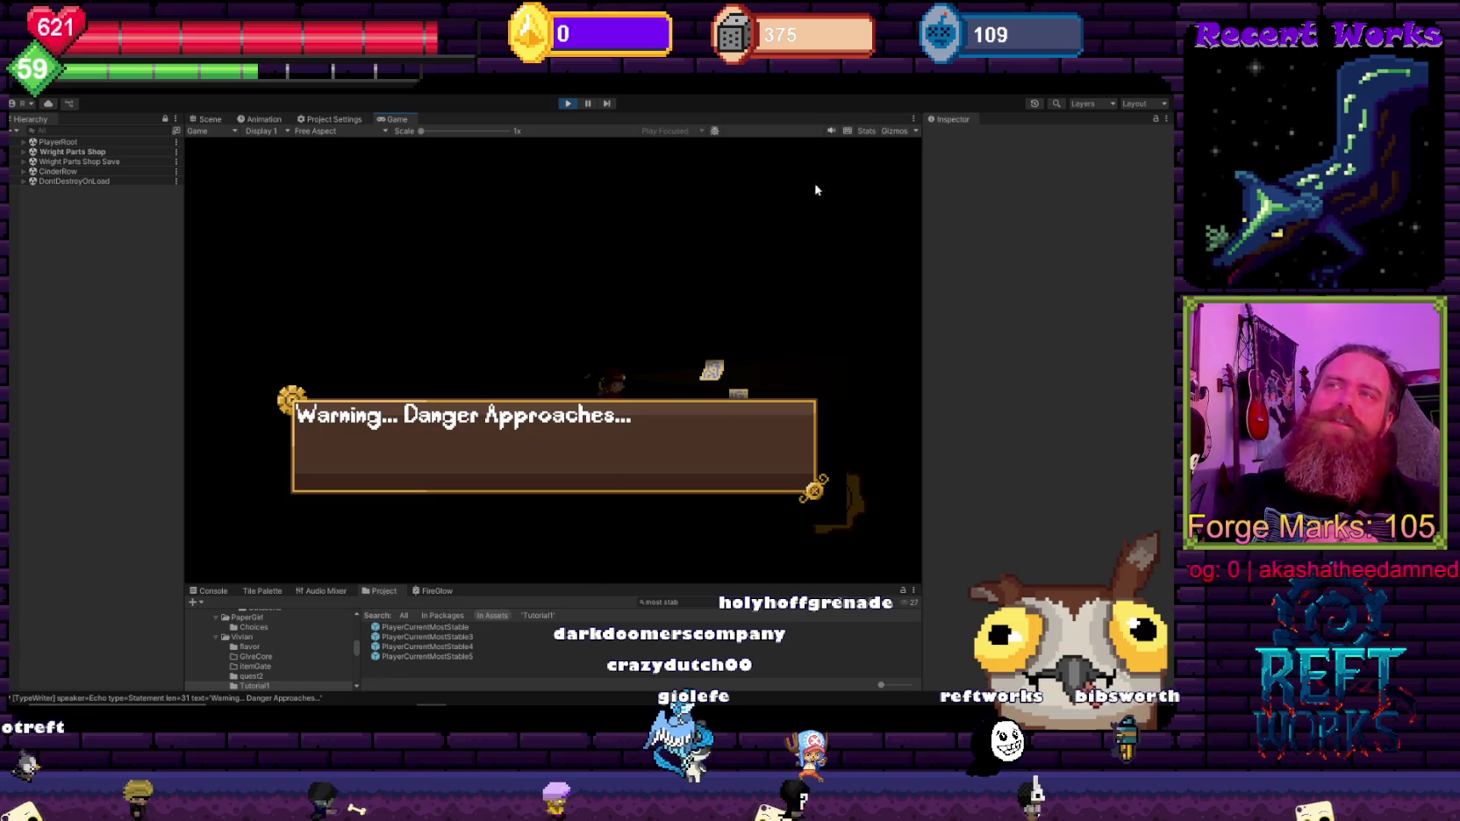
# Step: Dismiss the danger warning and jump right through the next act's room
pyautogui.press('space')
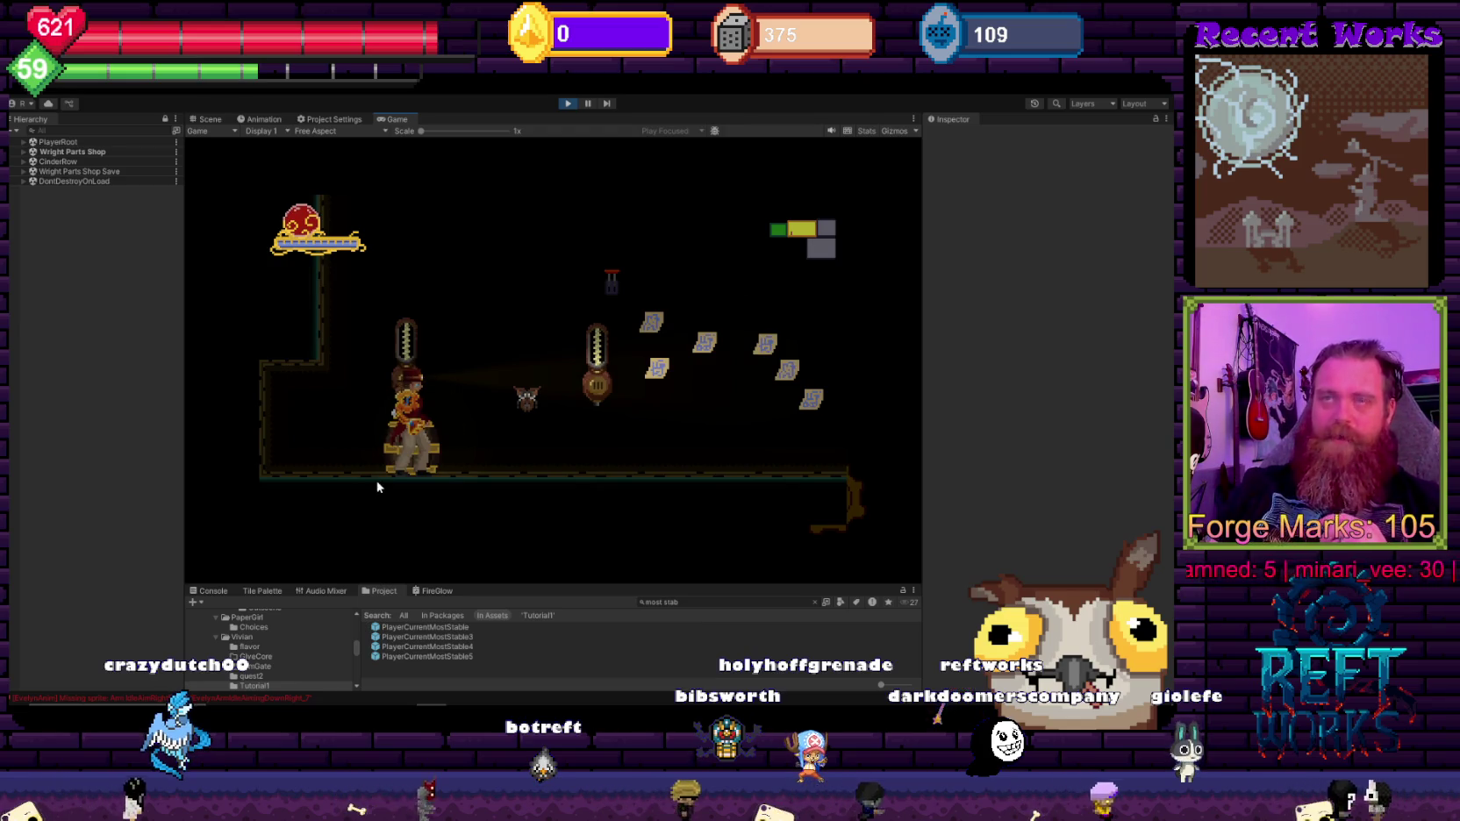
pyautogui.press('d')
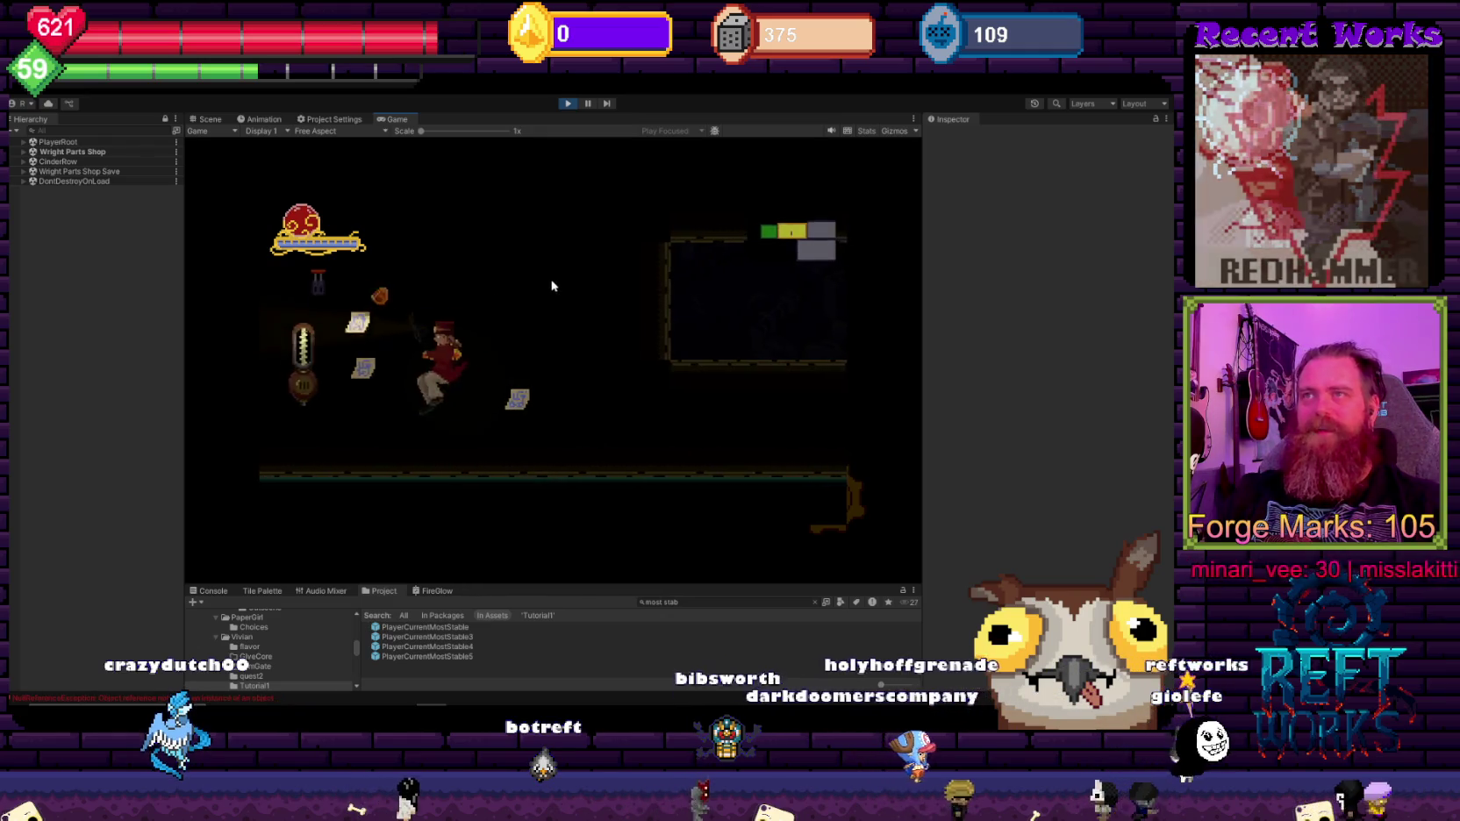
pyautogui.press('space')
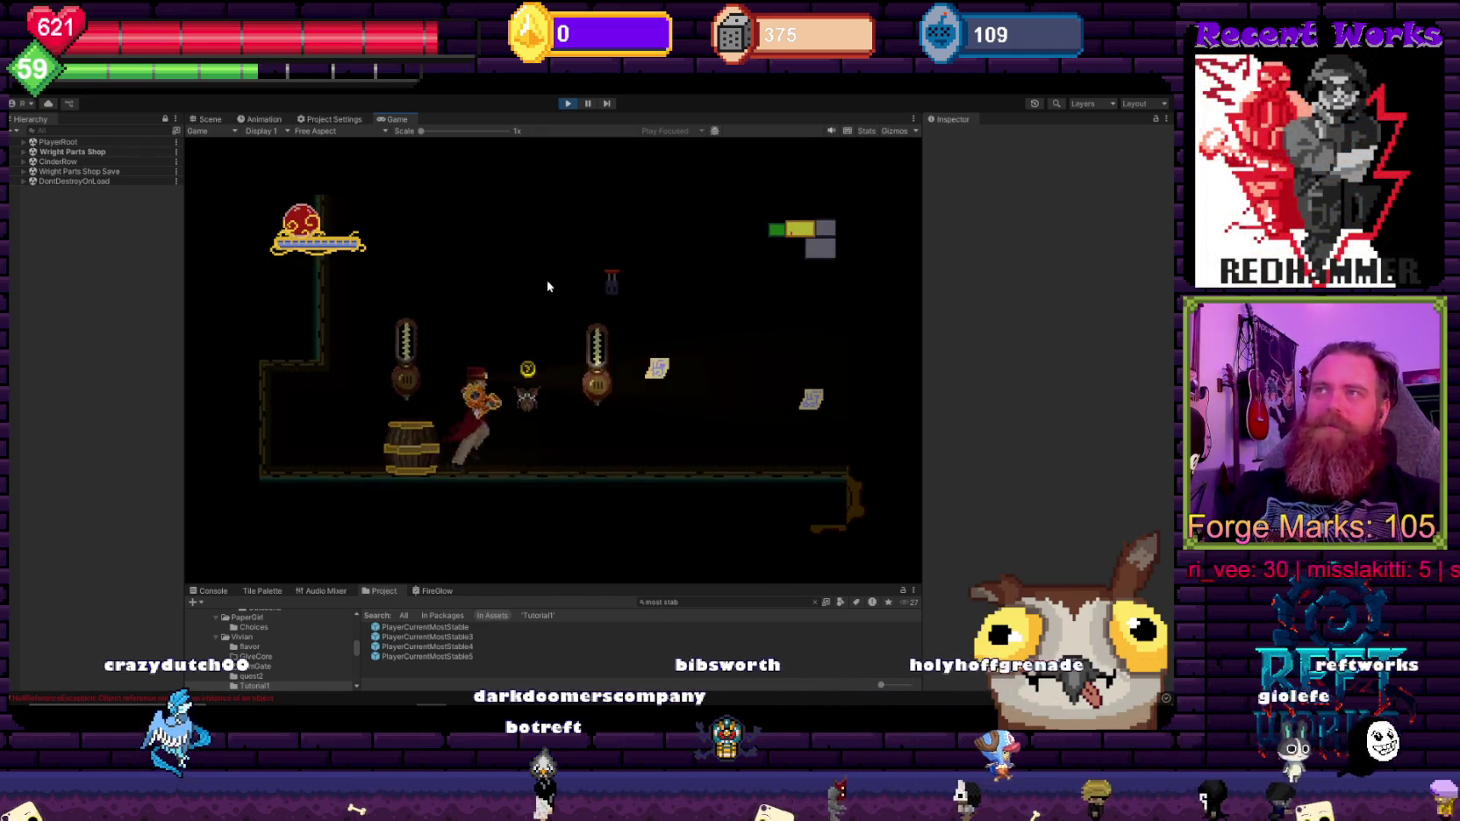
pyautogui.press('space')
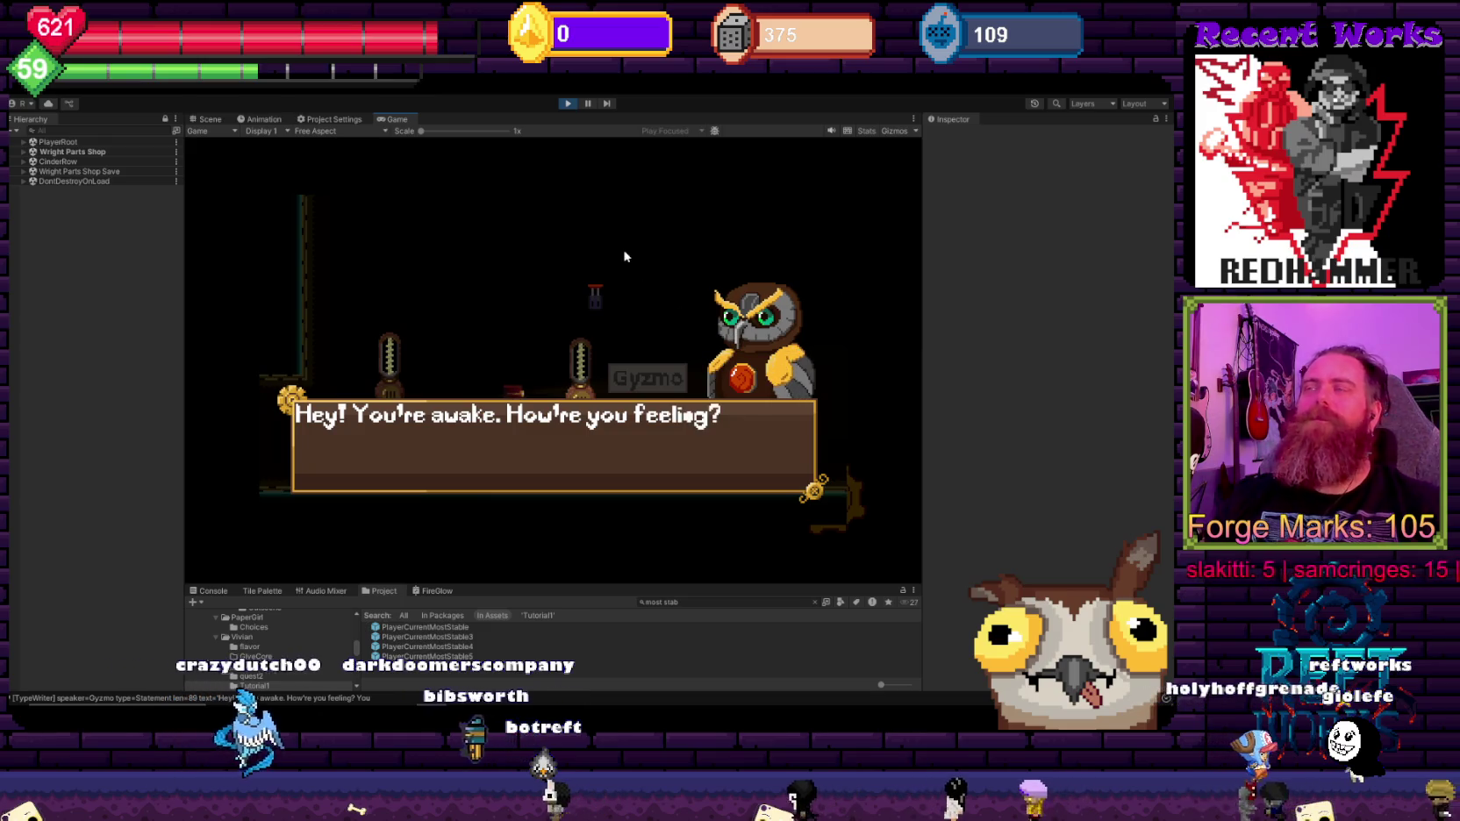
# Step: Advance the Gyzmo and Evelyn dialogue until the key is awarded, then pause the game
pyautogui.click(660, 296)
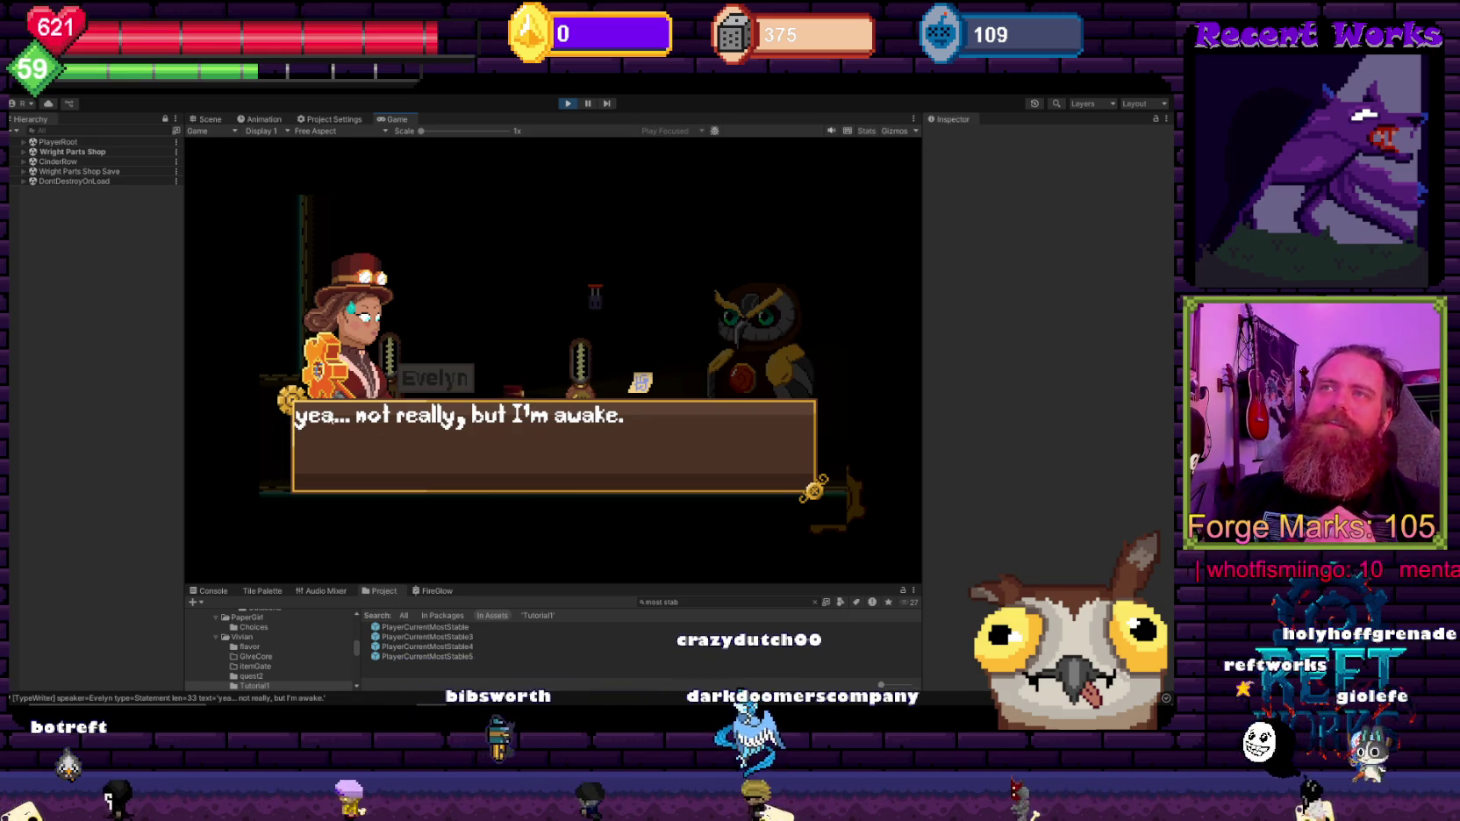
pyautogui.click(667, 255)
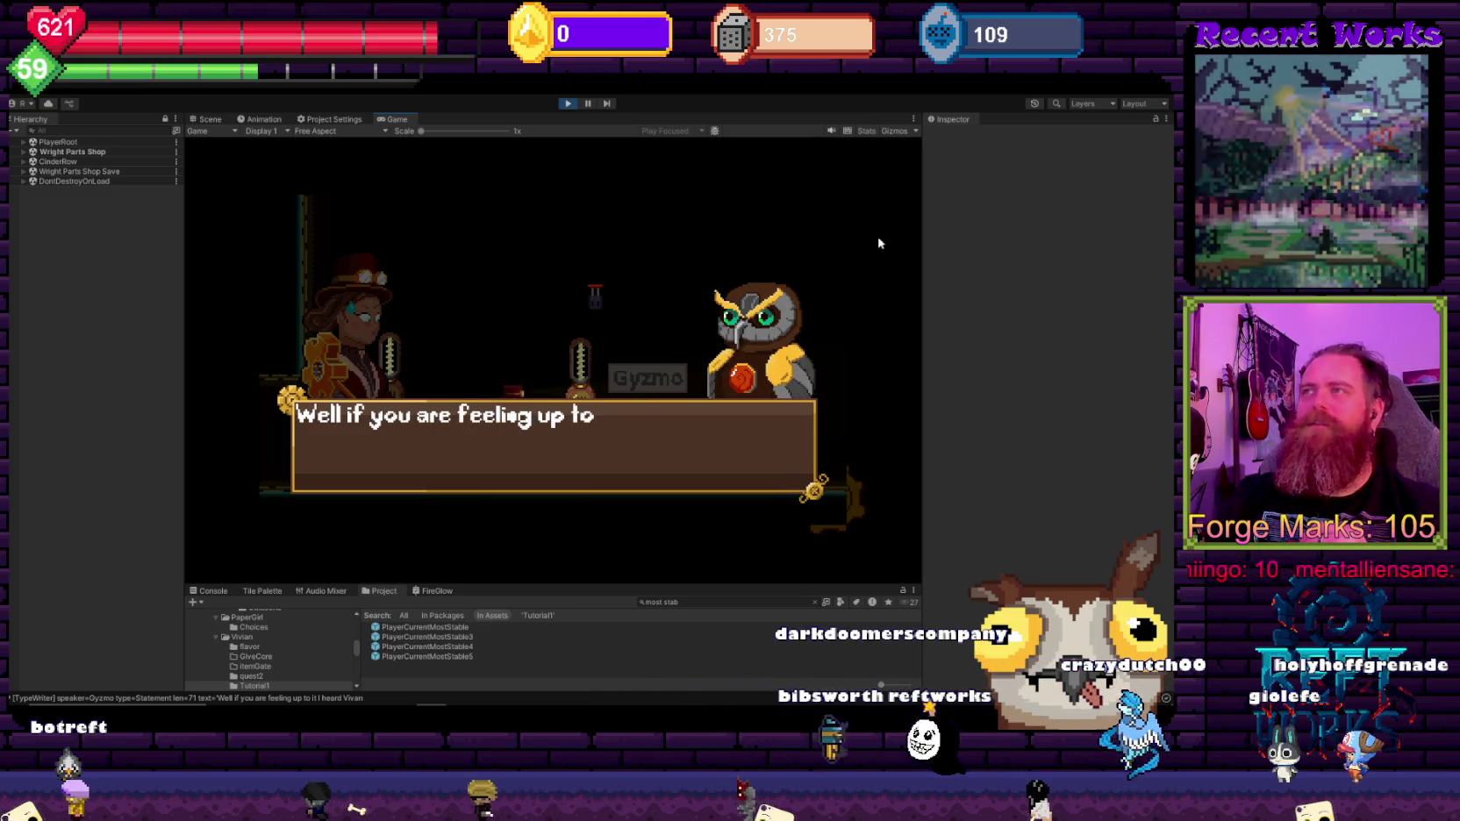
pyautogui.click(662, 233)
pyautogui.click(664, 233)
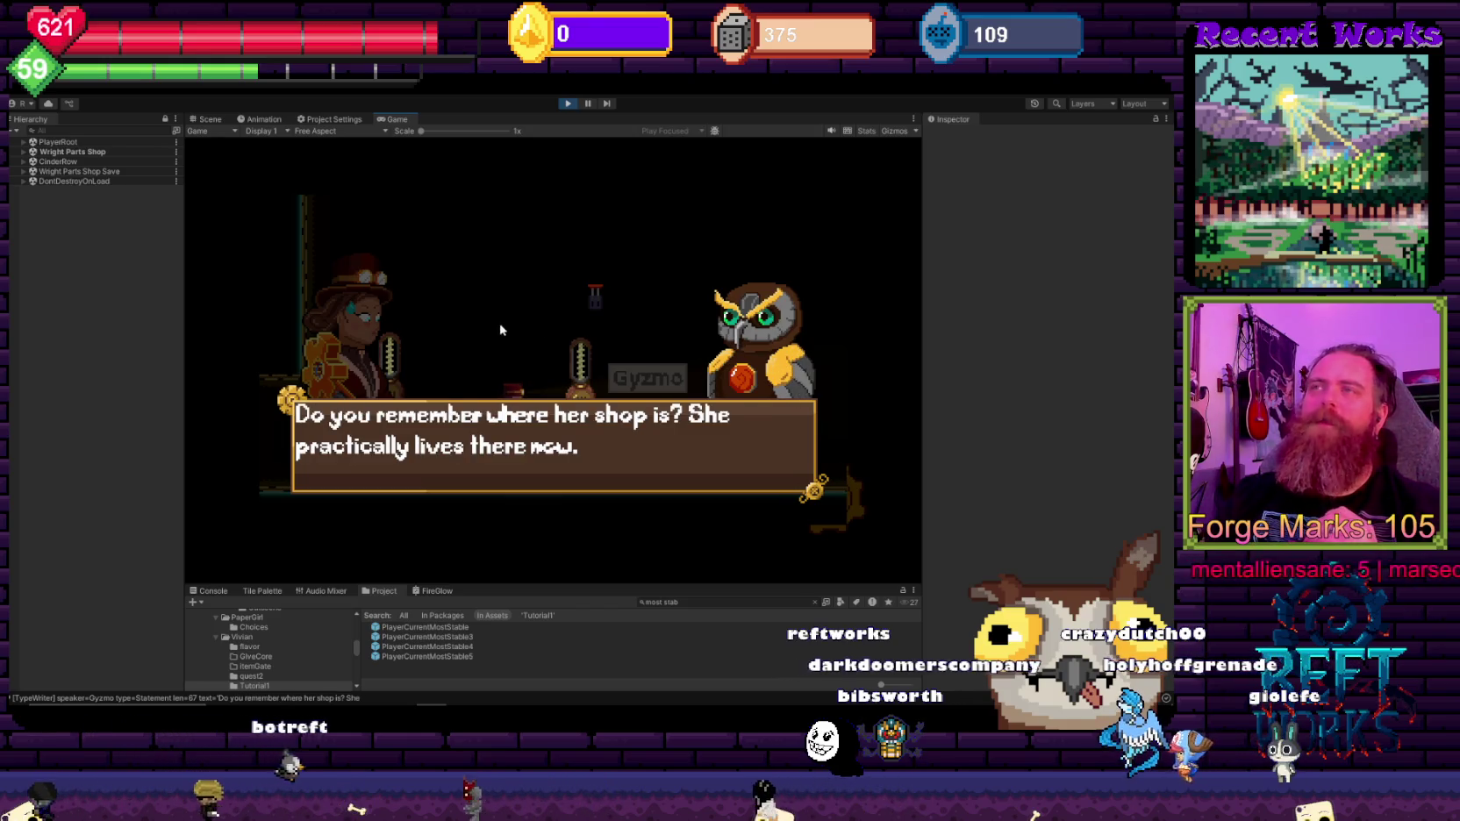
pyautogui.click(646, 304)
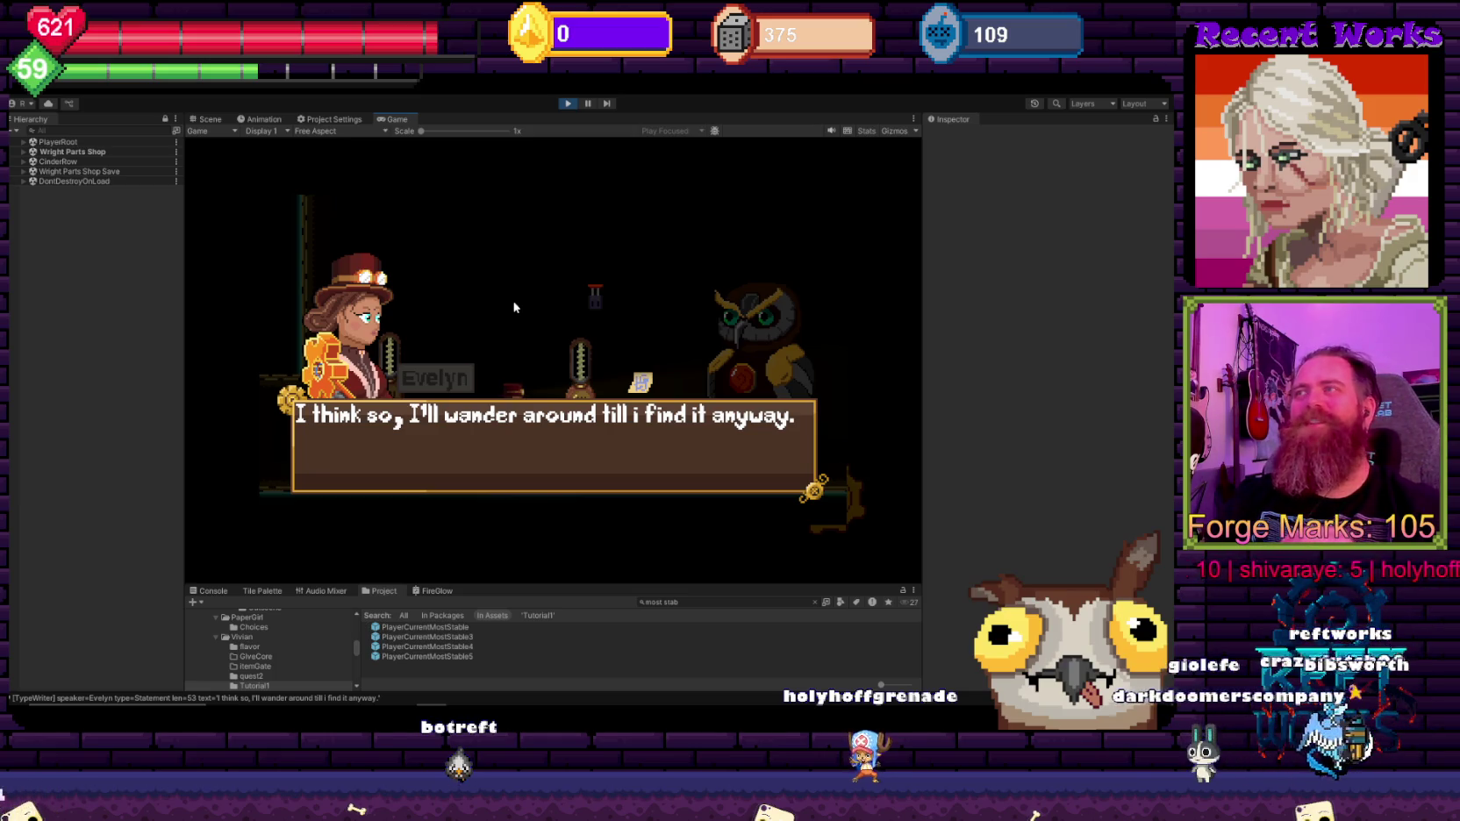
pyautogui.click(521, 278)
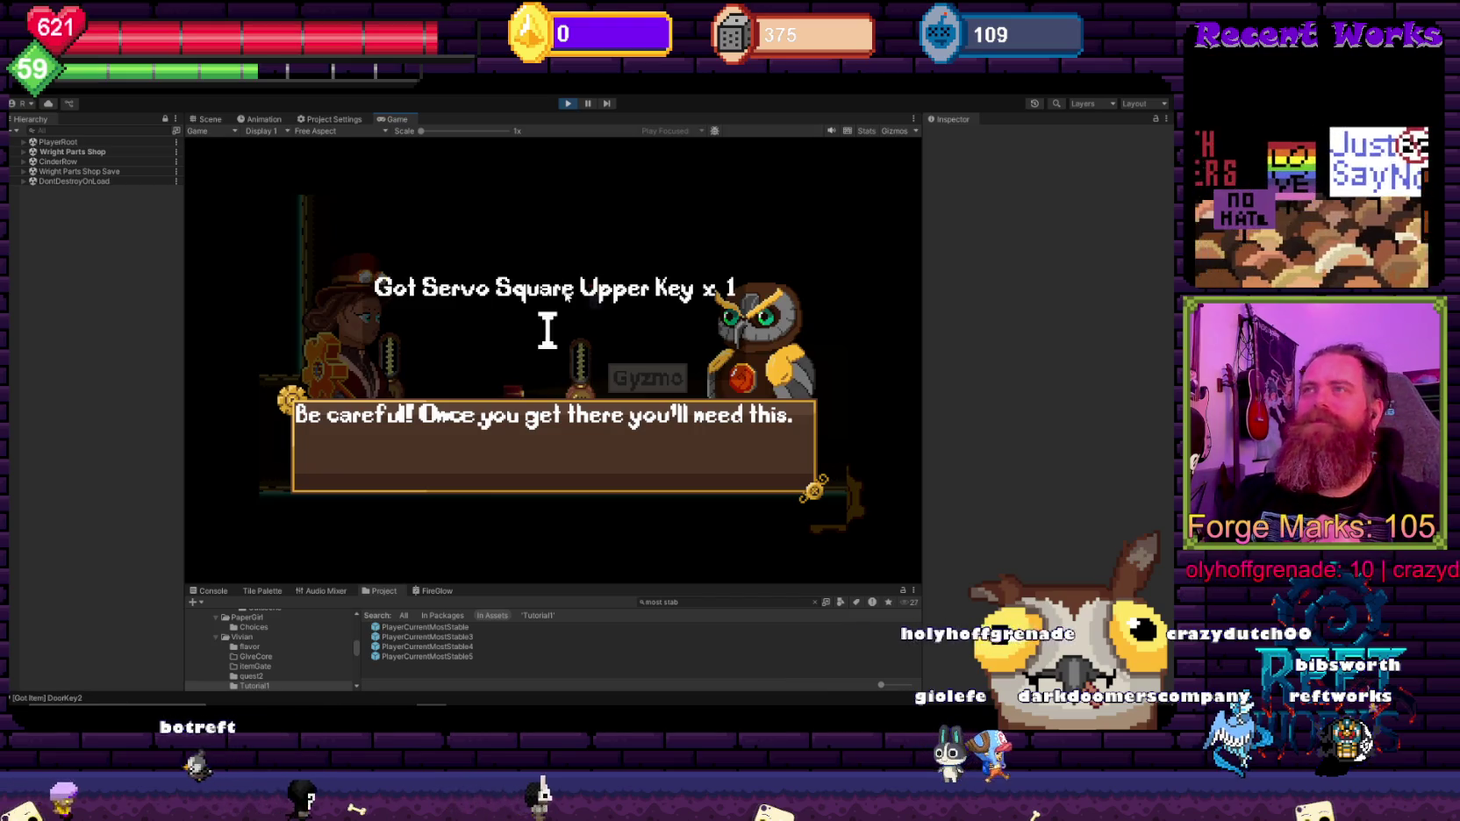
pyautogui.press('space')
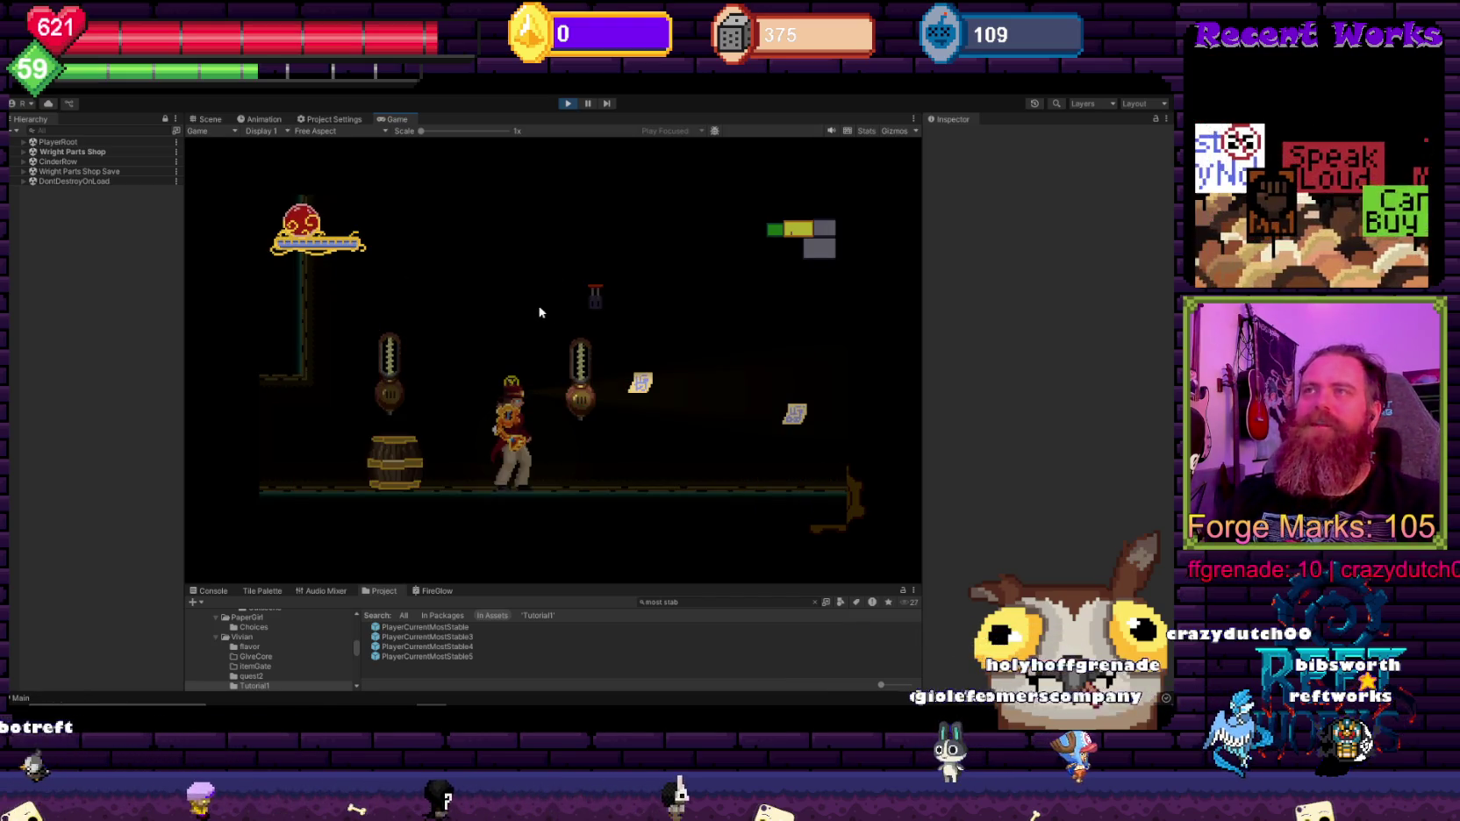
pyautogui.press('Escape')
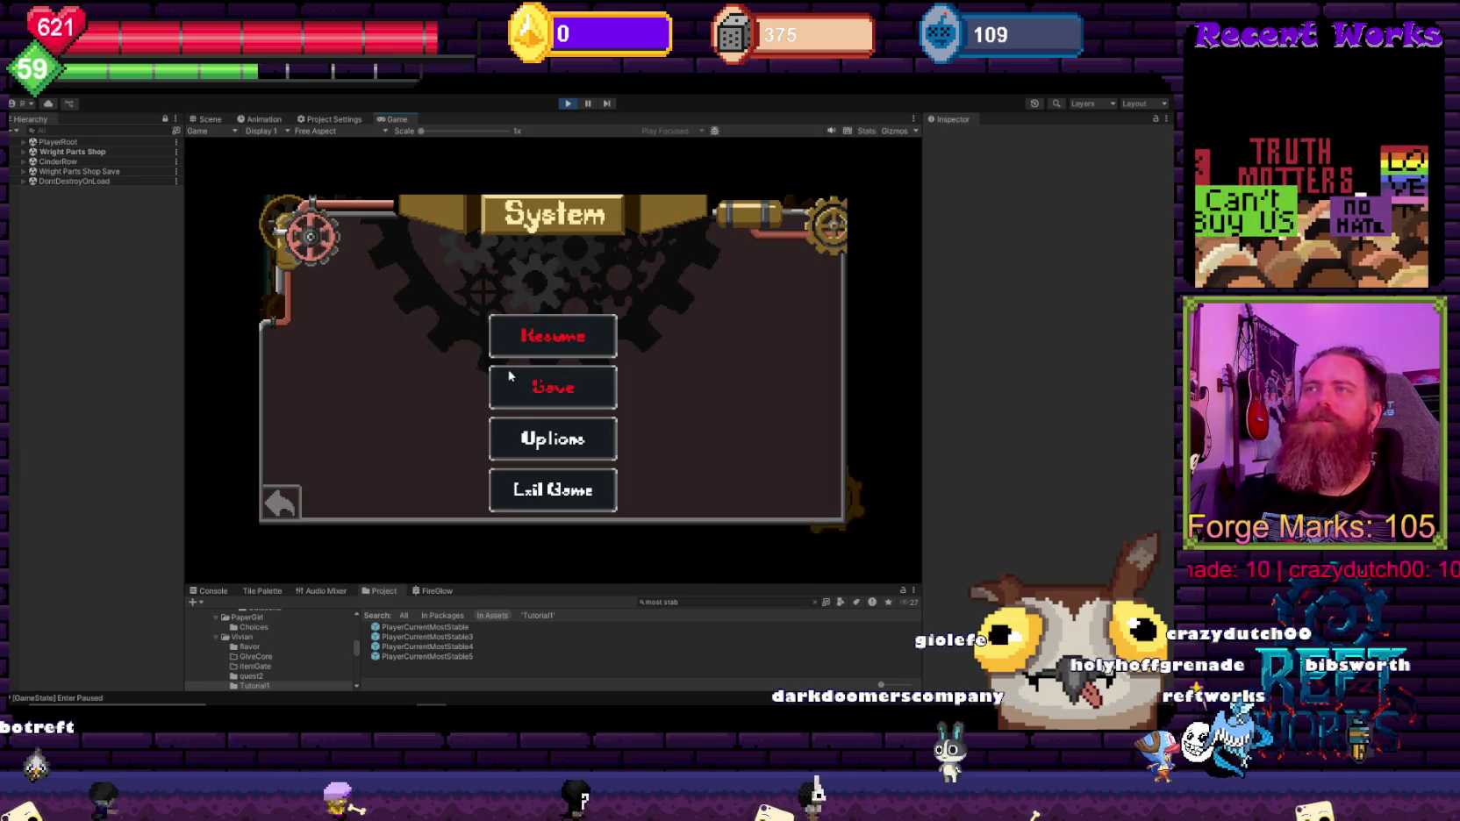
# Step: View the Servo Square Upper Key on the Items page, then walk right into the next room
pyautogui.press('e')
pyautogui.press('e')
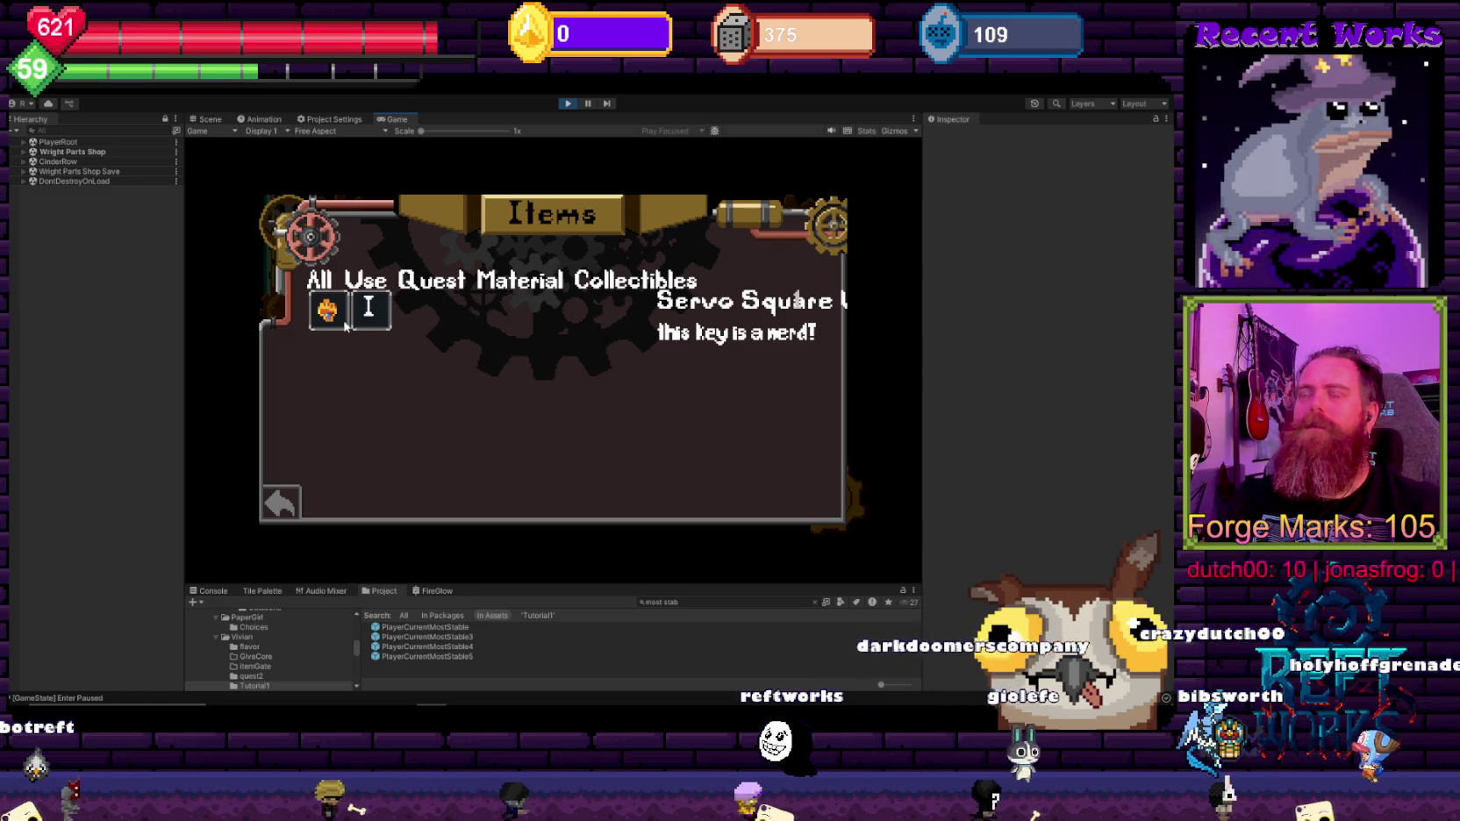
pyautogui.press('Escape')
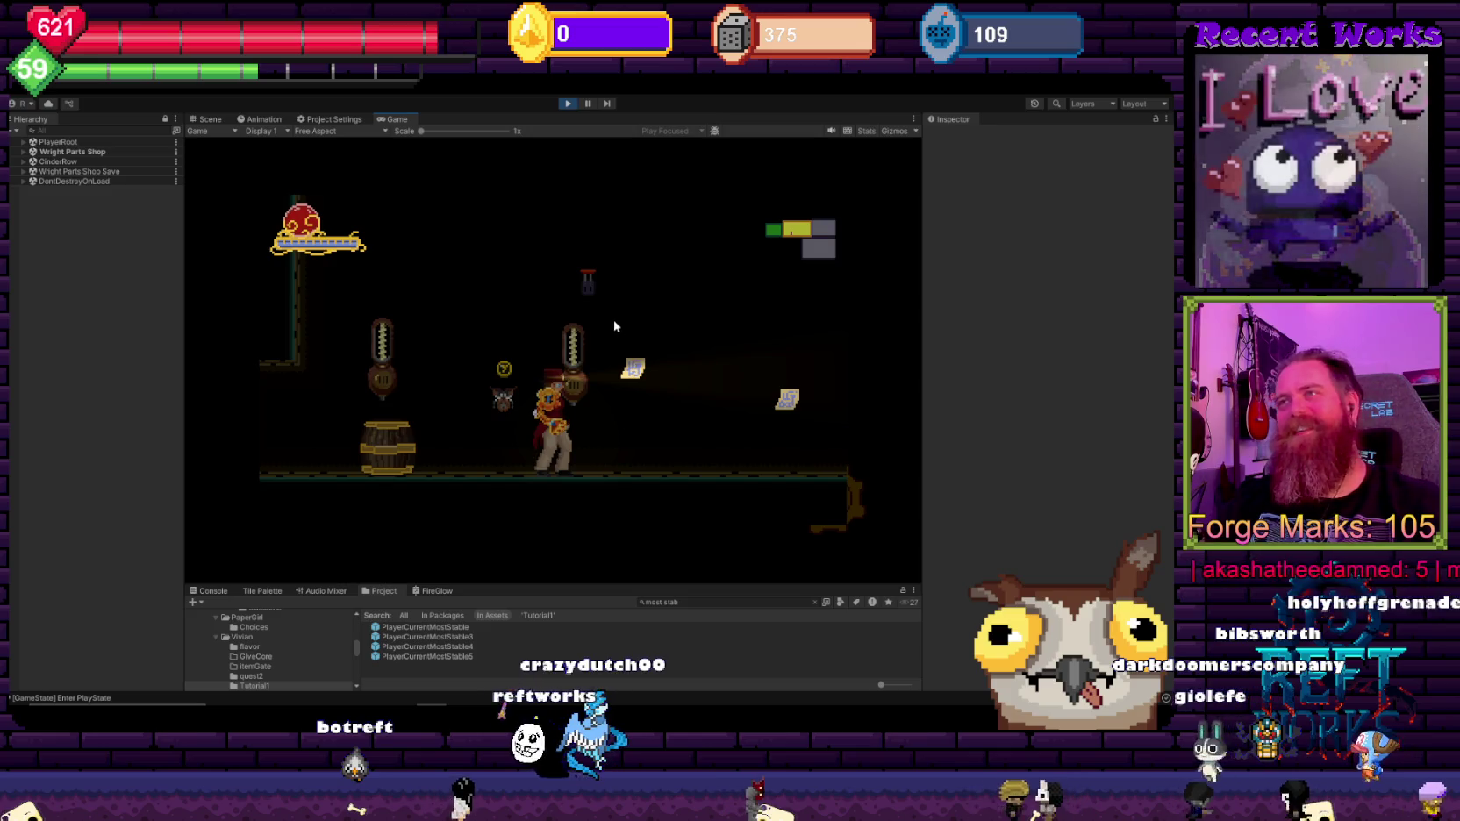
pyautogui.press('d')
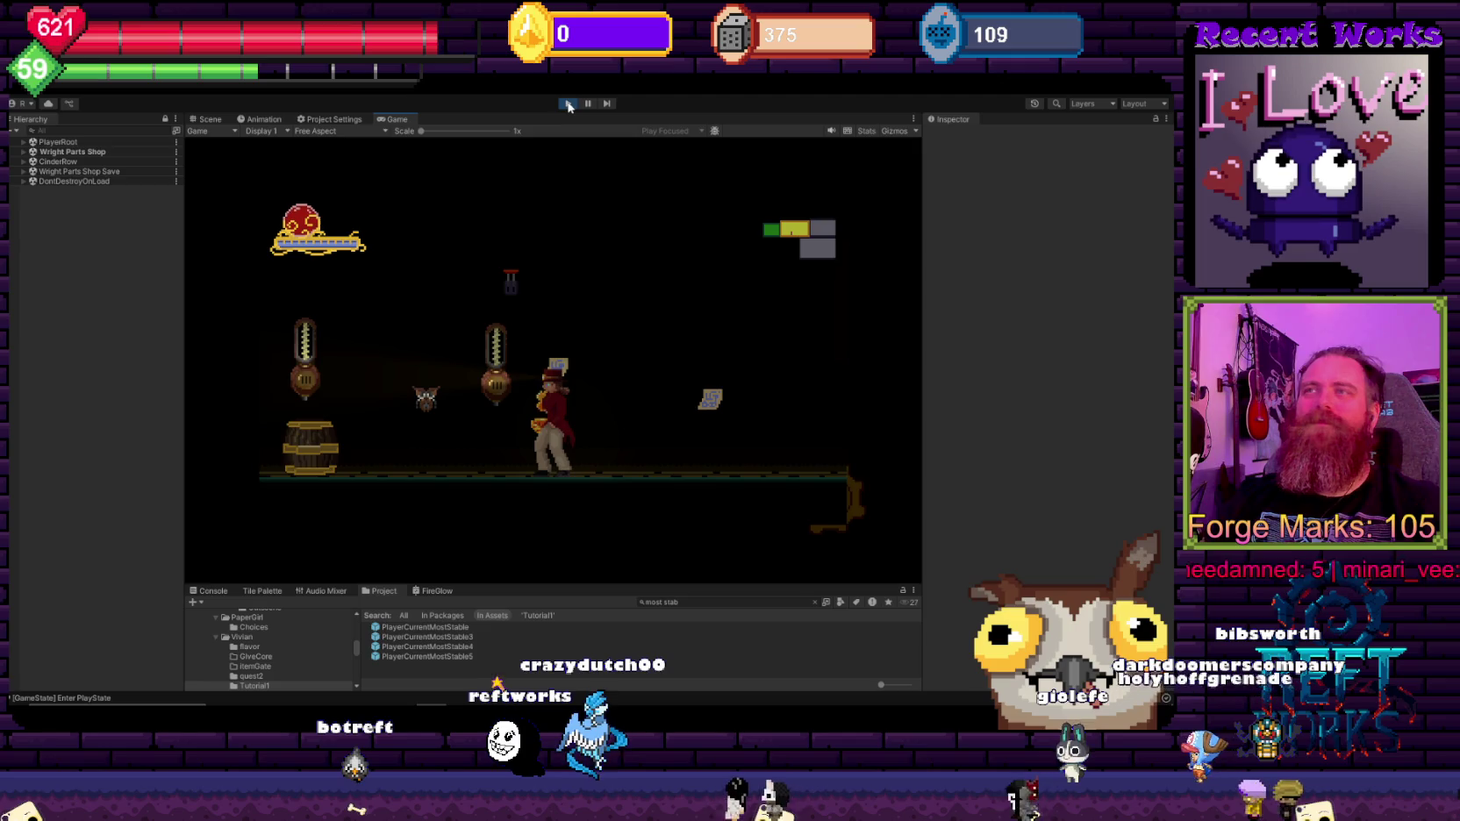
pyautogui.press('d')
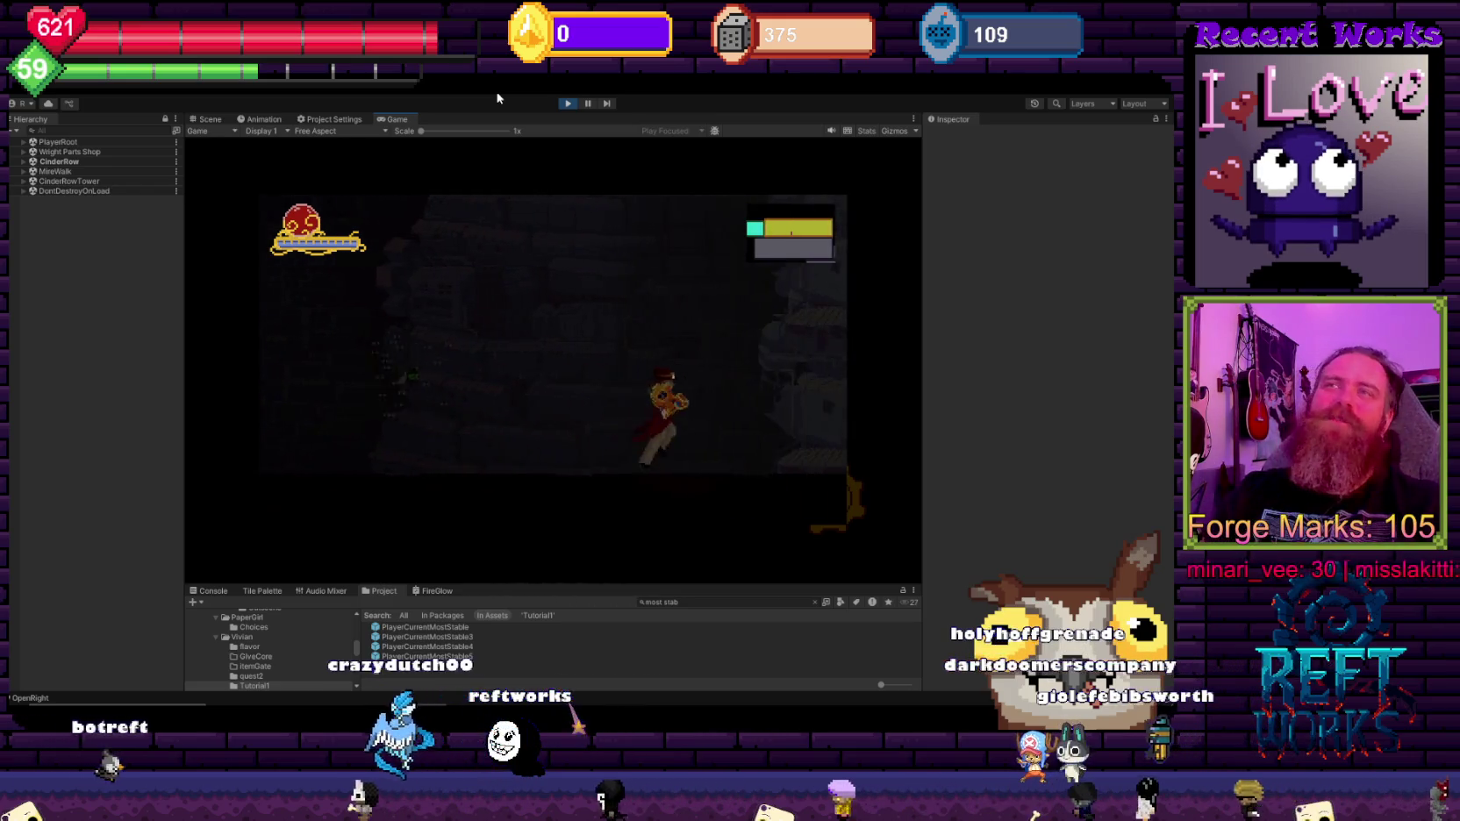
# Step: Travel up through CinderRowTower and back down into the dark MireWalk cave
pyautogui.click(590, 248)
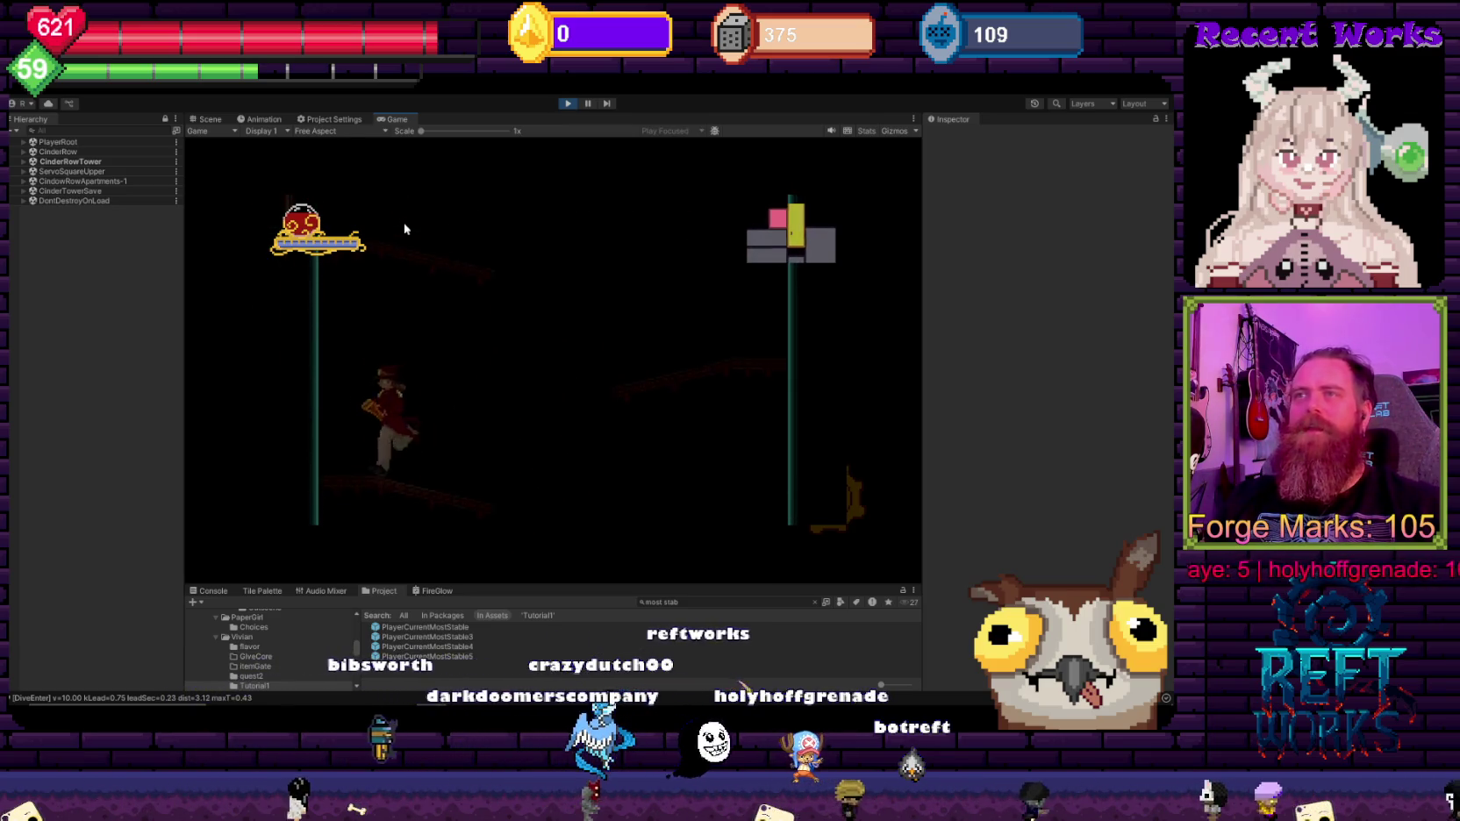
pyautogui.press('d')
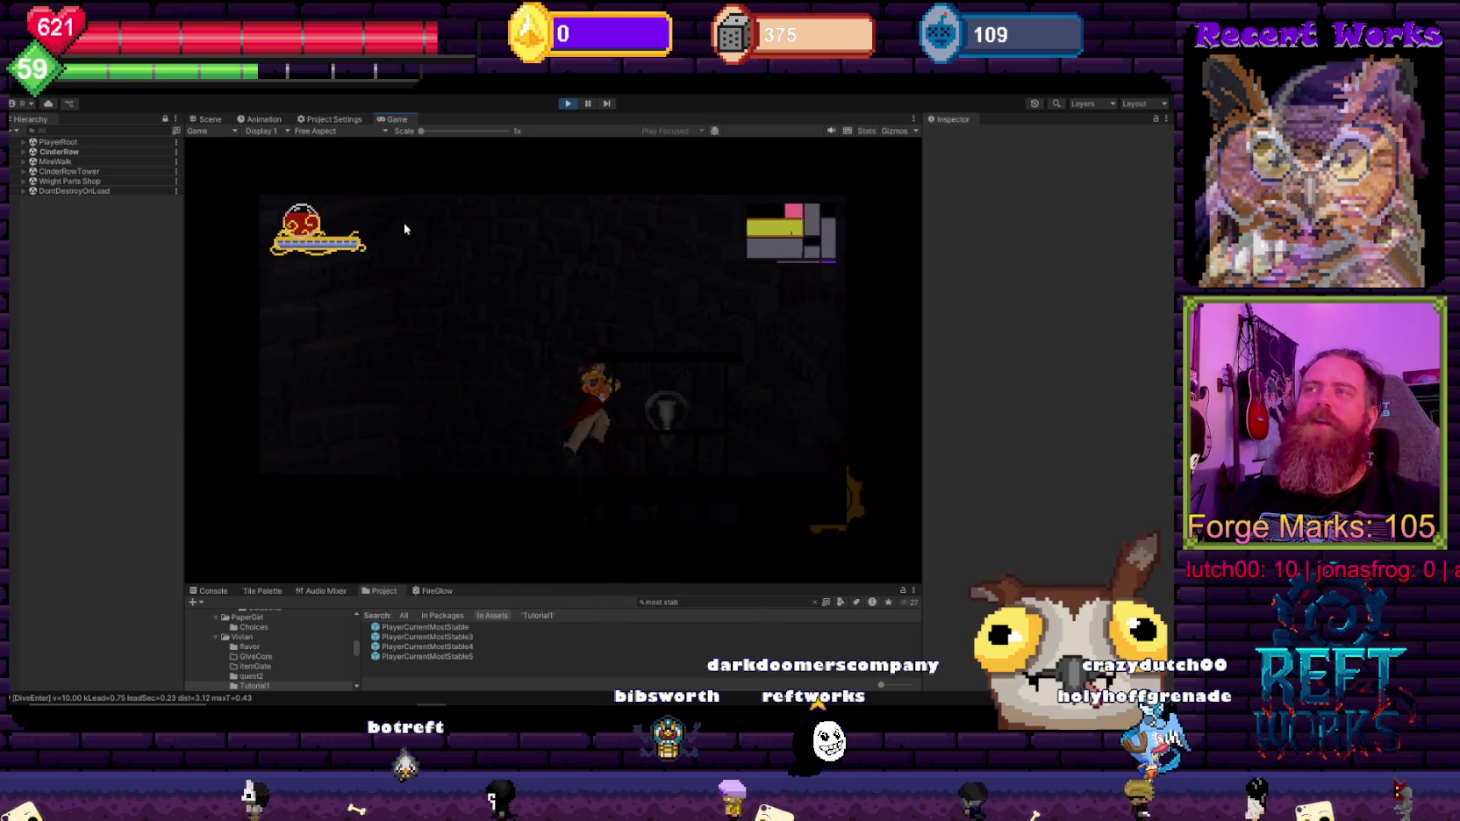
pyautogui.press('w')
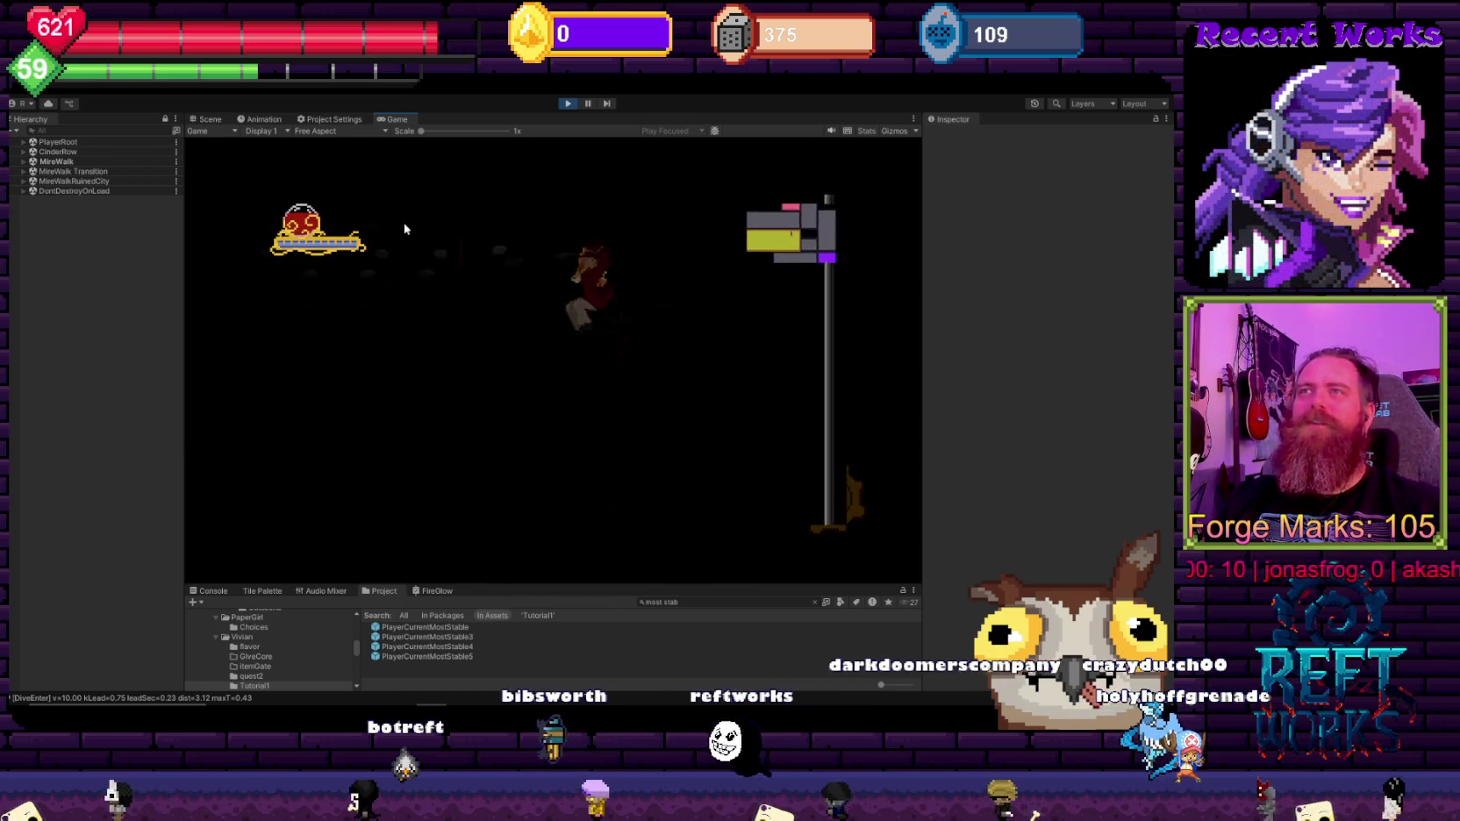
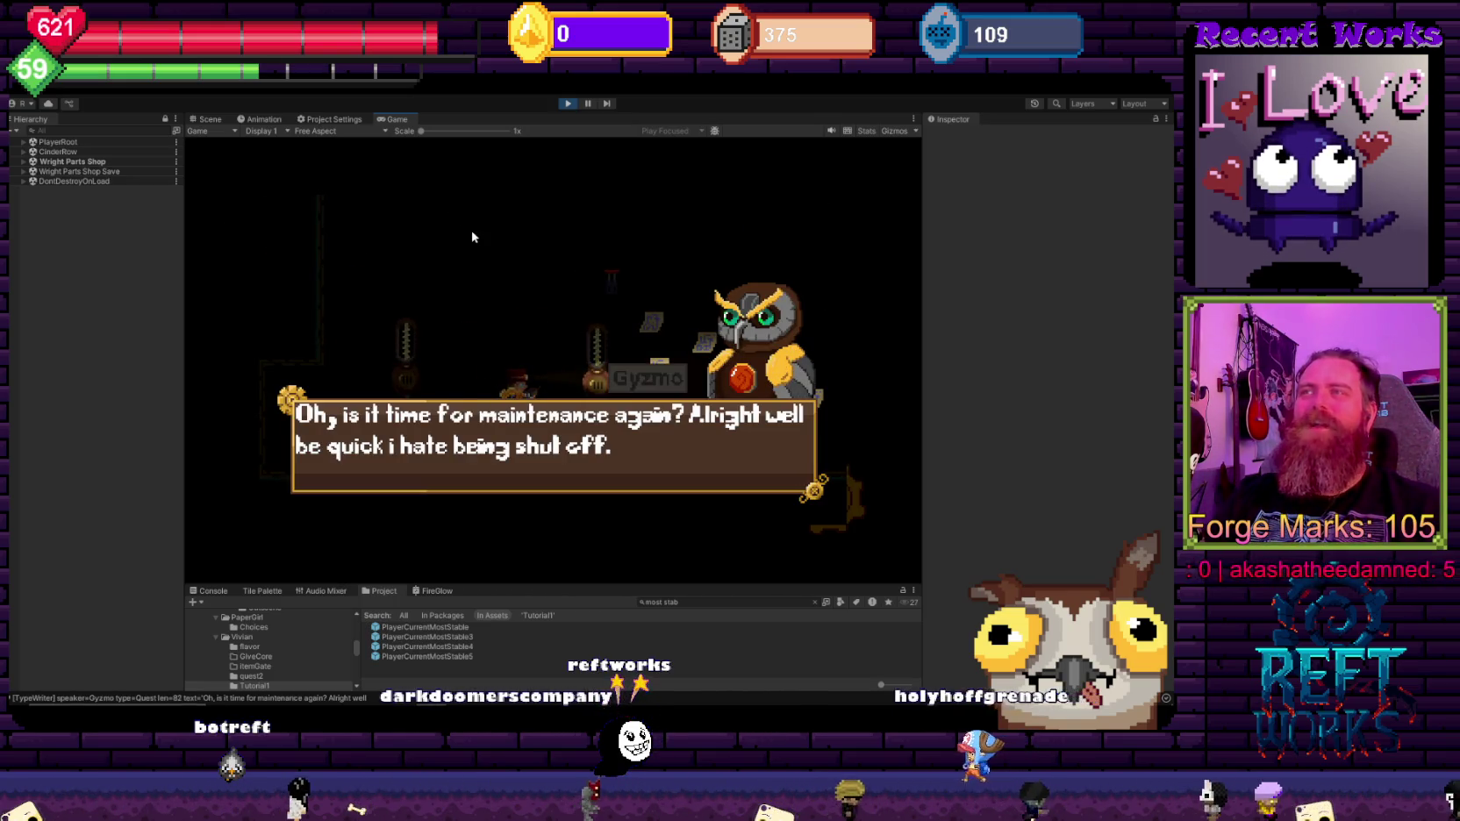
# Step: Advance through Gyzmo's maintenance dialogue and dismiss the item popup
pyautogui.press('space')
pyautogui.press('space')
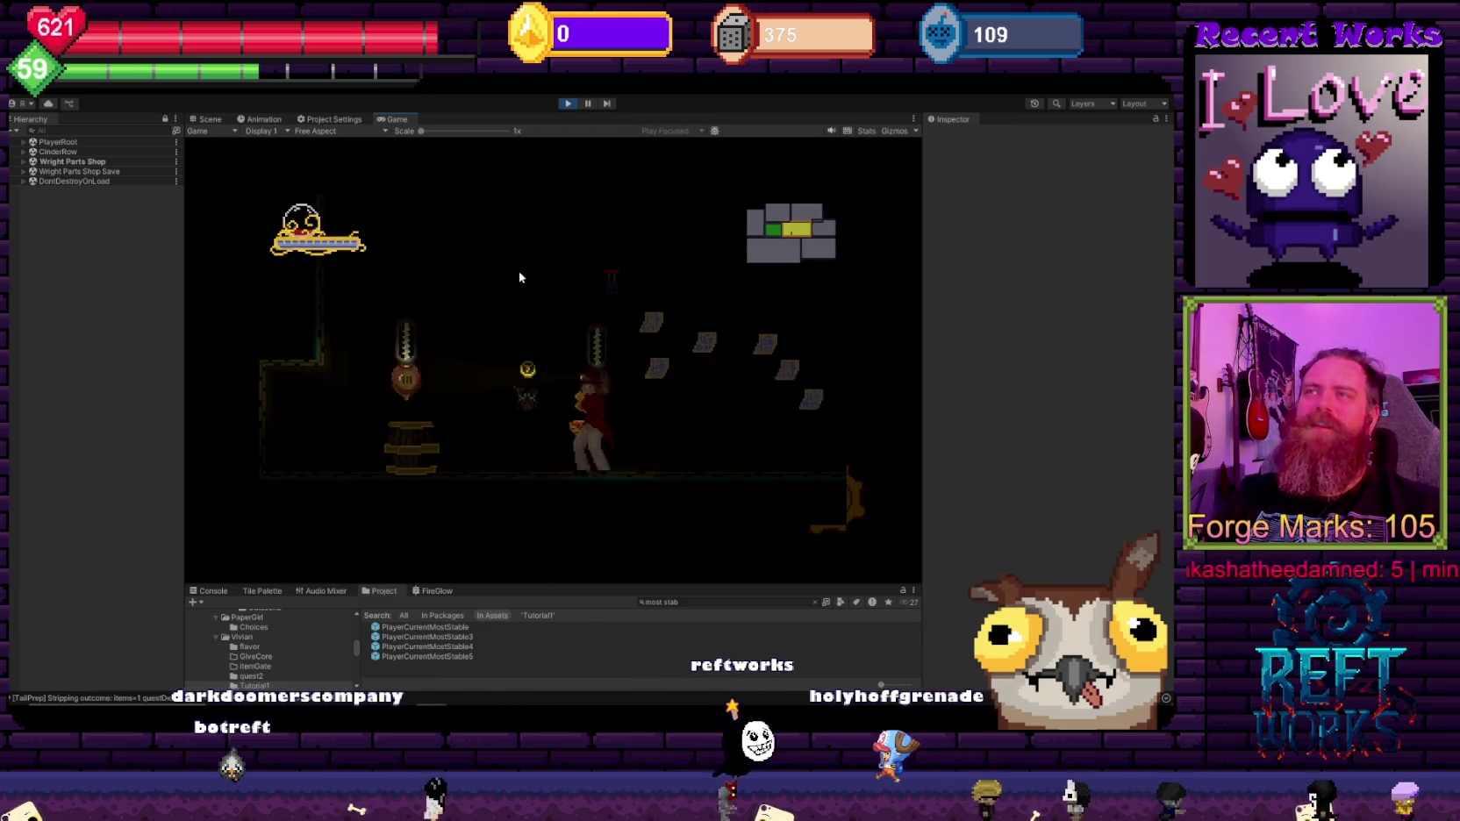
pyautogui.press('space')
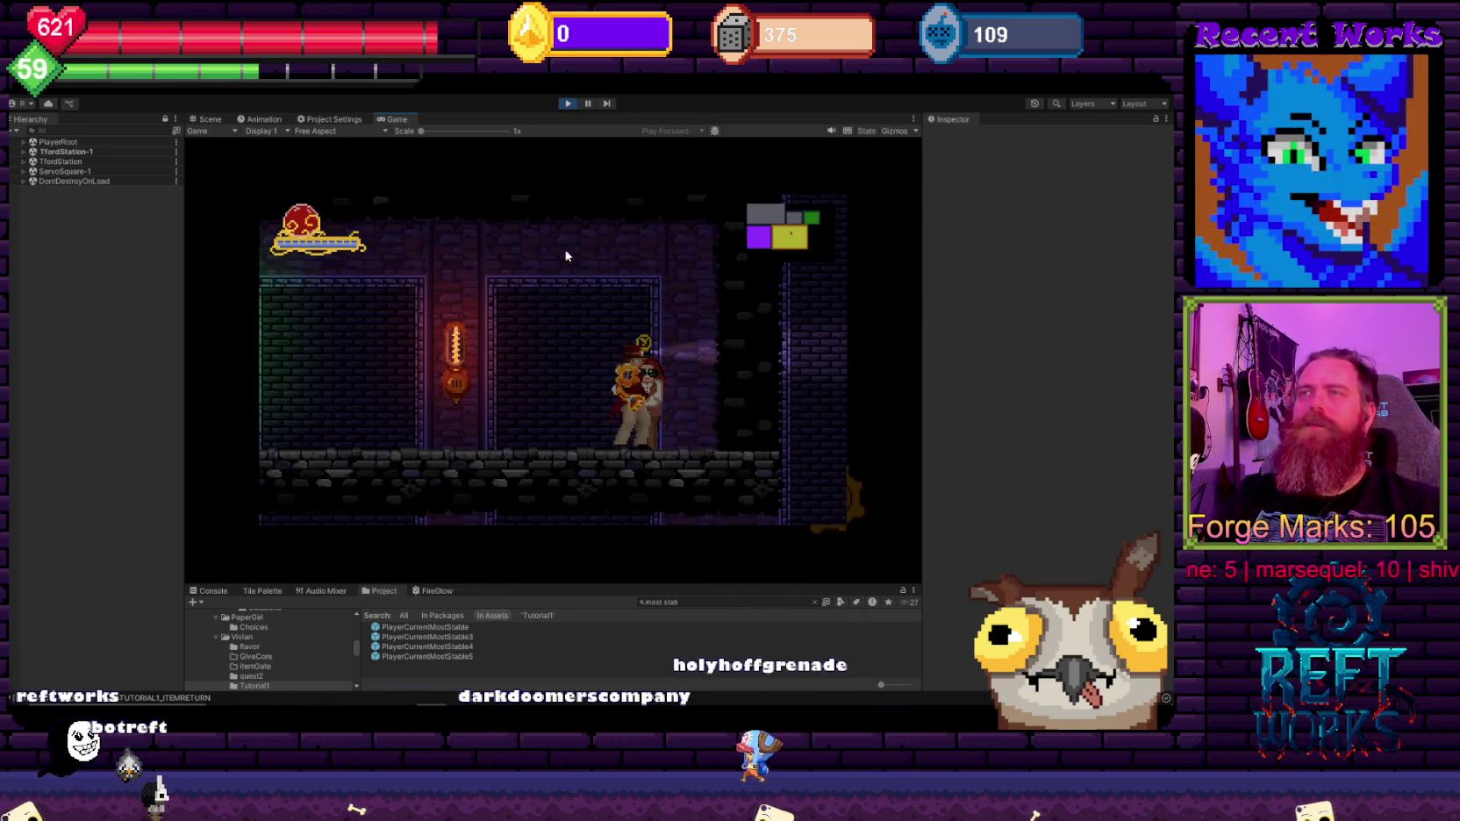
# Step: Walk left to the lever and fix it, dismissing the hint and 'all fixed up' dialogues
pyautogui.press('space')
pyautogui.press('Left')
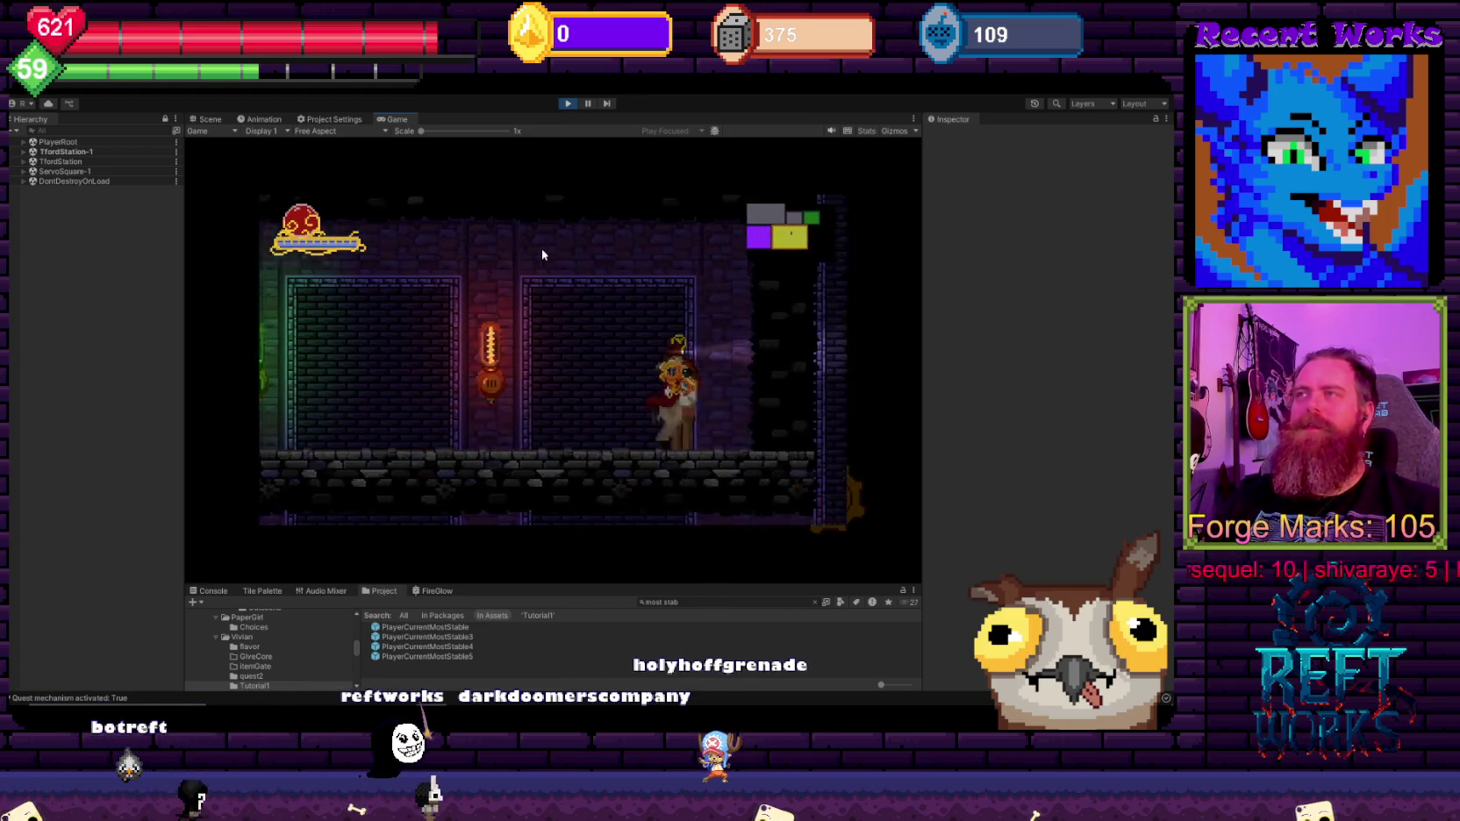
pyautogui.press('space')
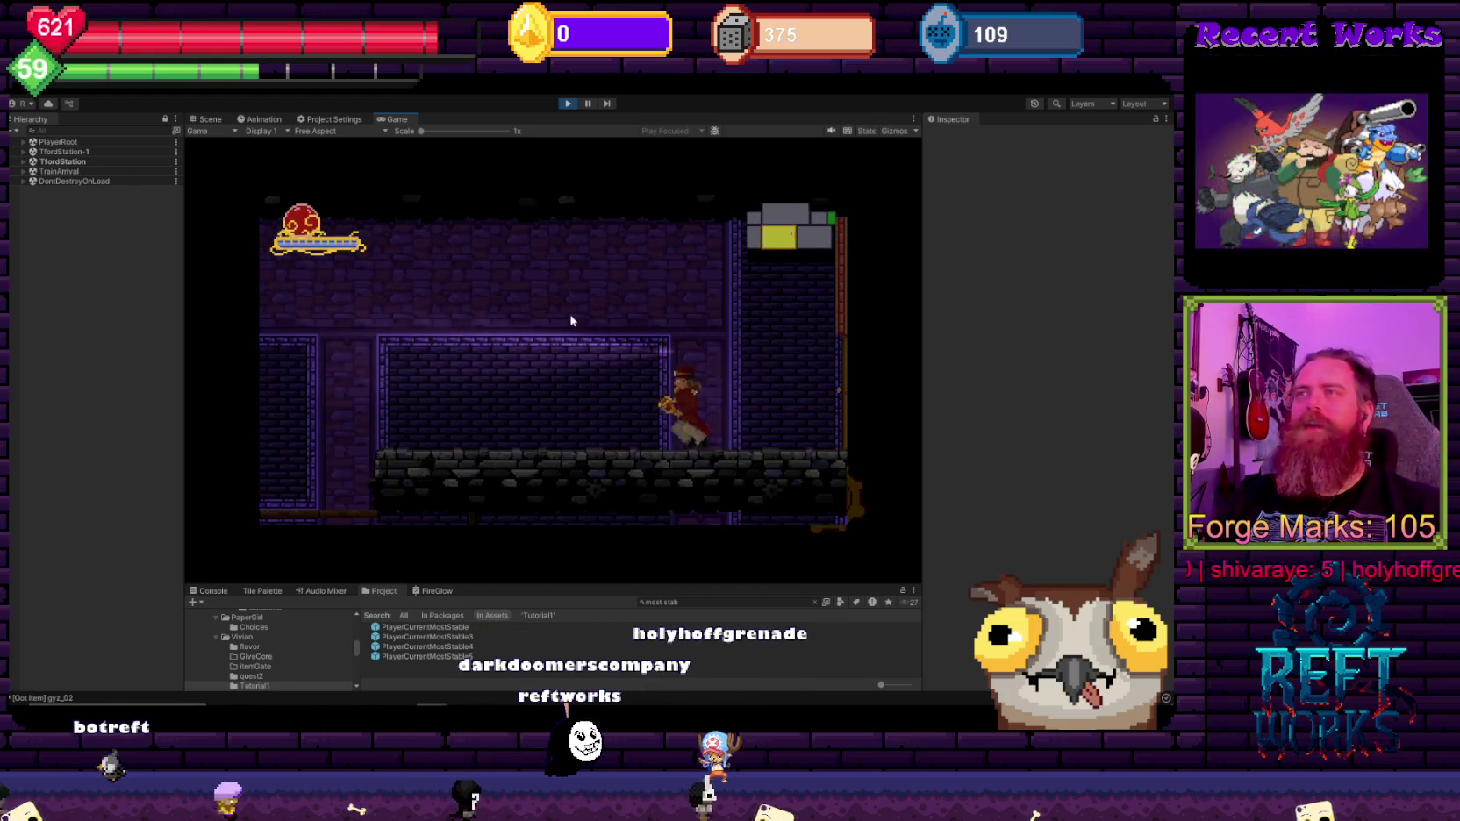
# Step: Head right through ServoSquare via the rising platform, then go left back toward Wright Parts Shop
pyautogui.press('Right')
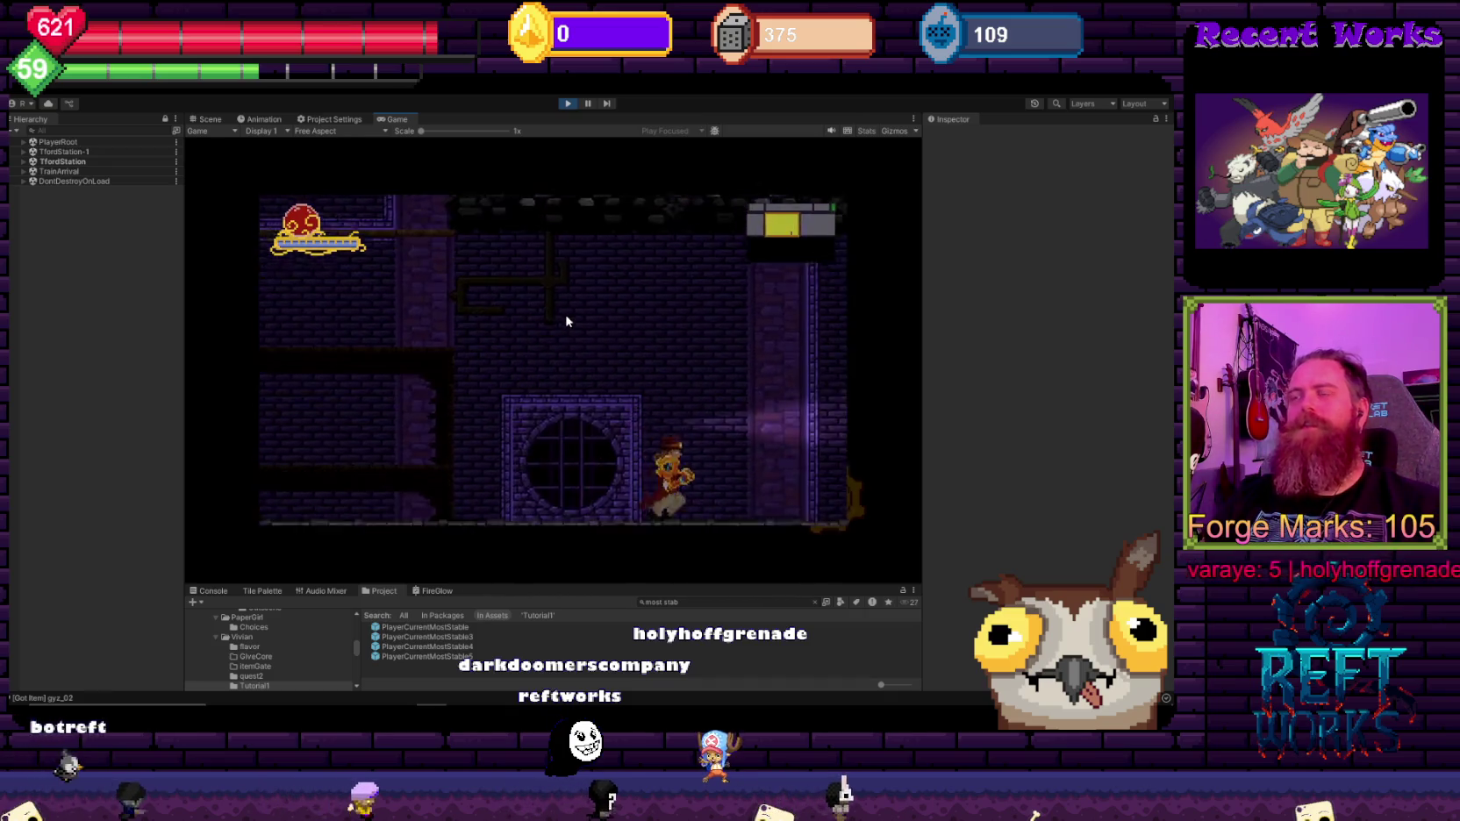
pyautogui.press('space')
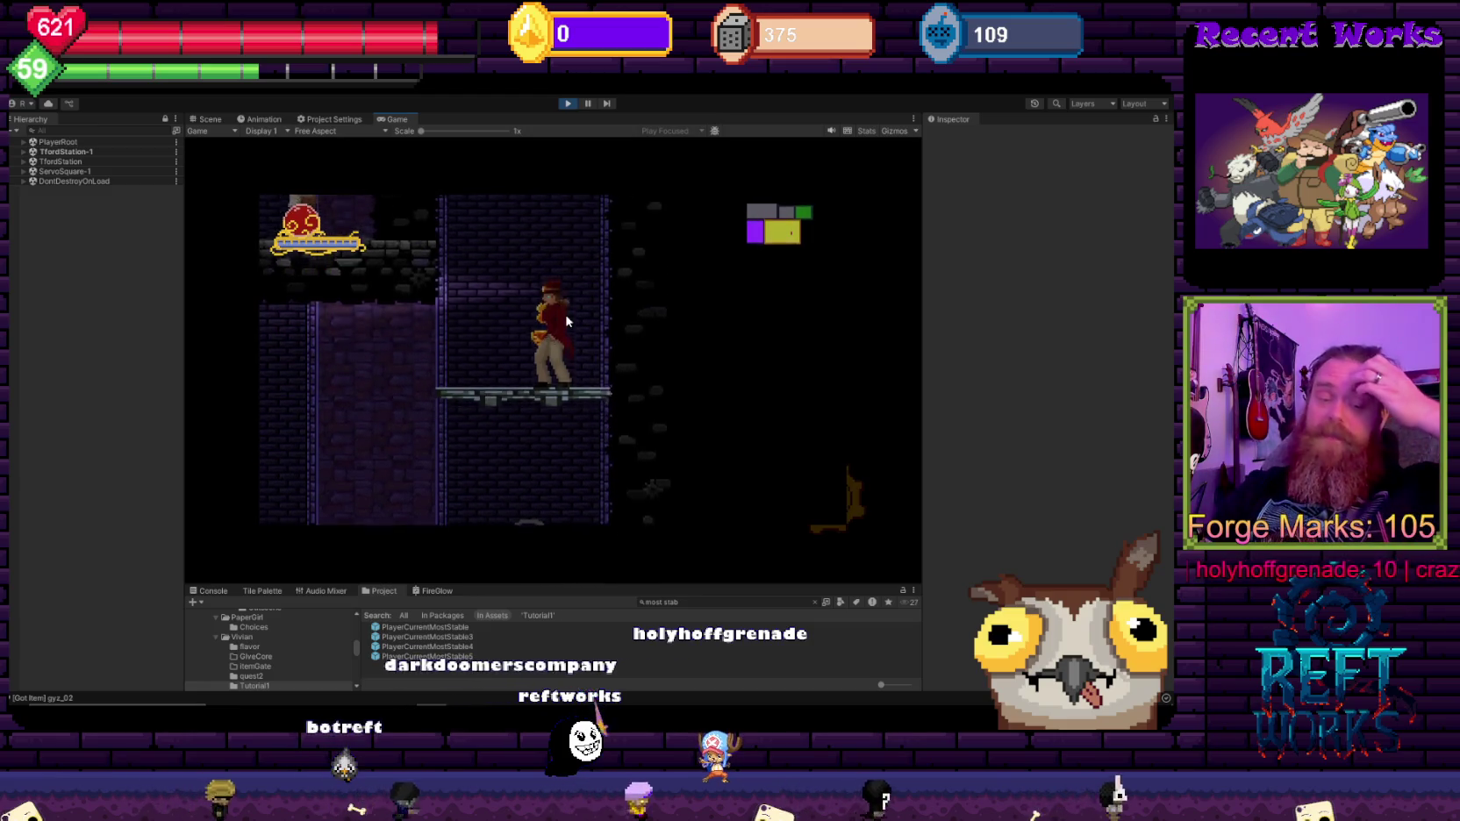
pyautogui.press('space')
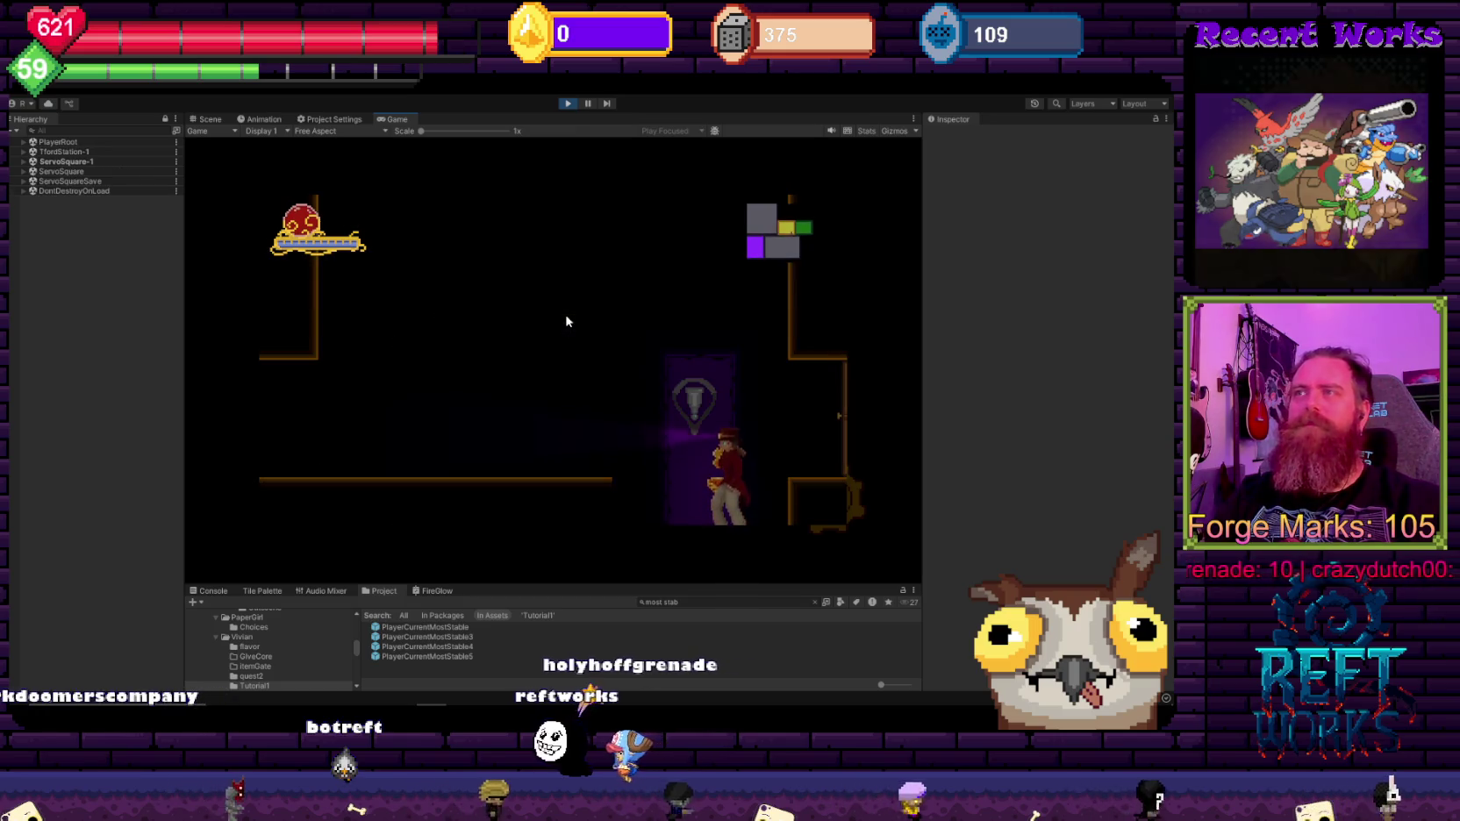
pyautogui.press('Left')
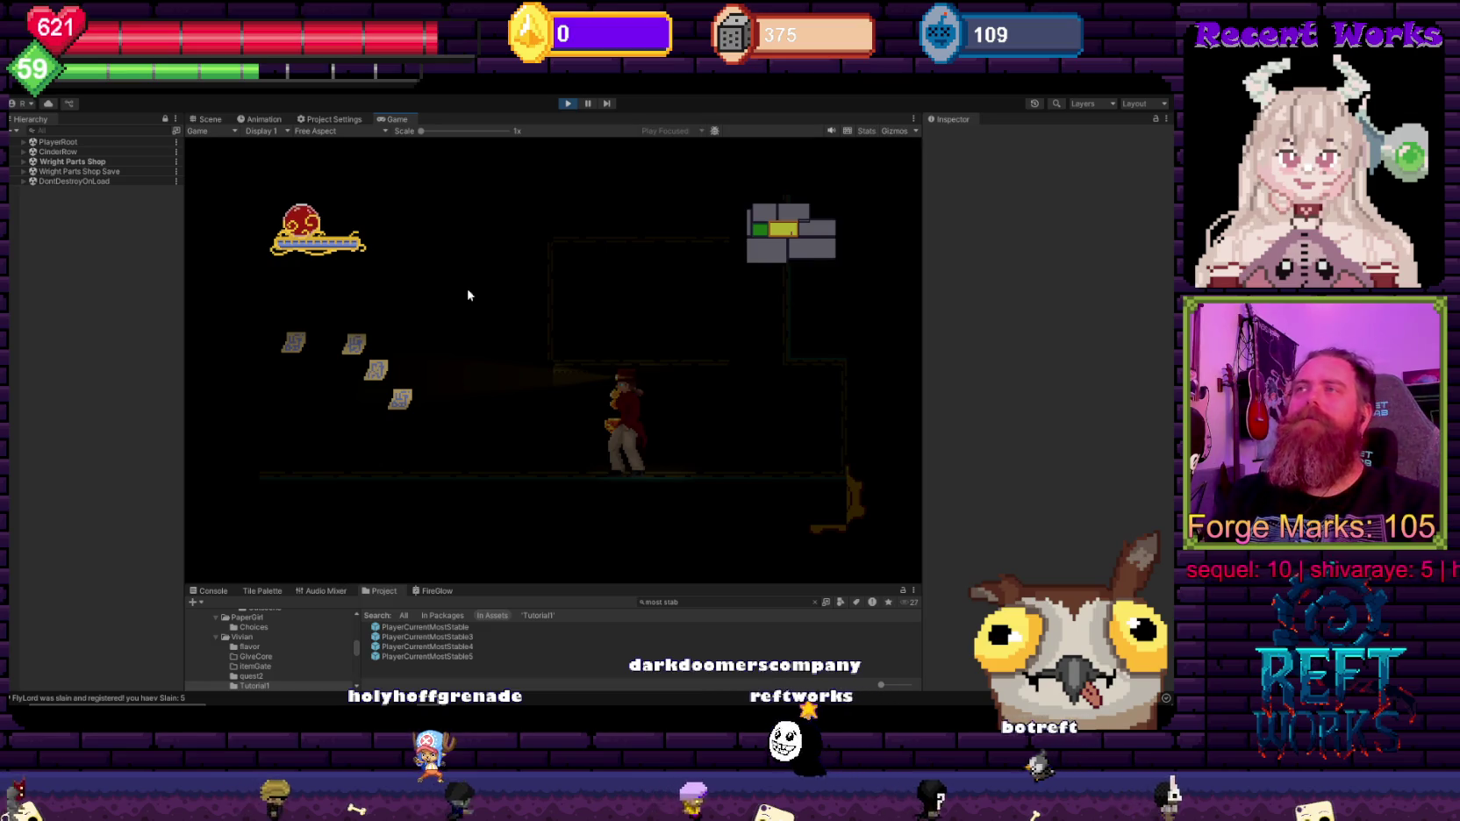
# Step: Walk to Gyzmo and hand in his quest for Cog Scrap x 5
pyautogui.press('a')
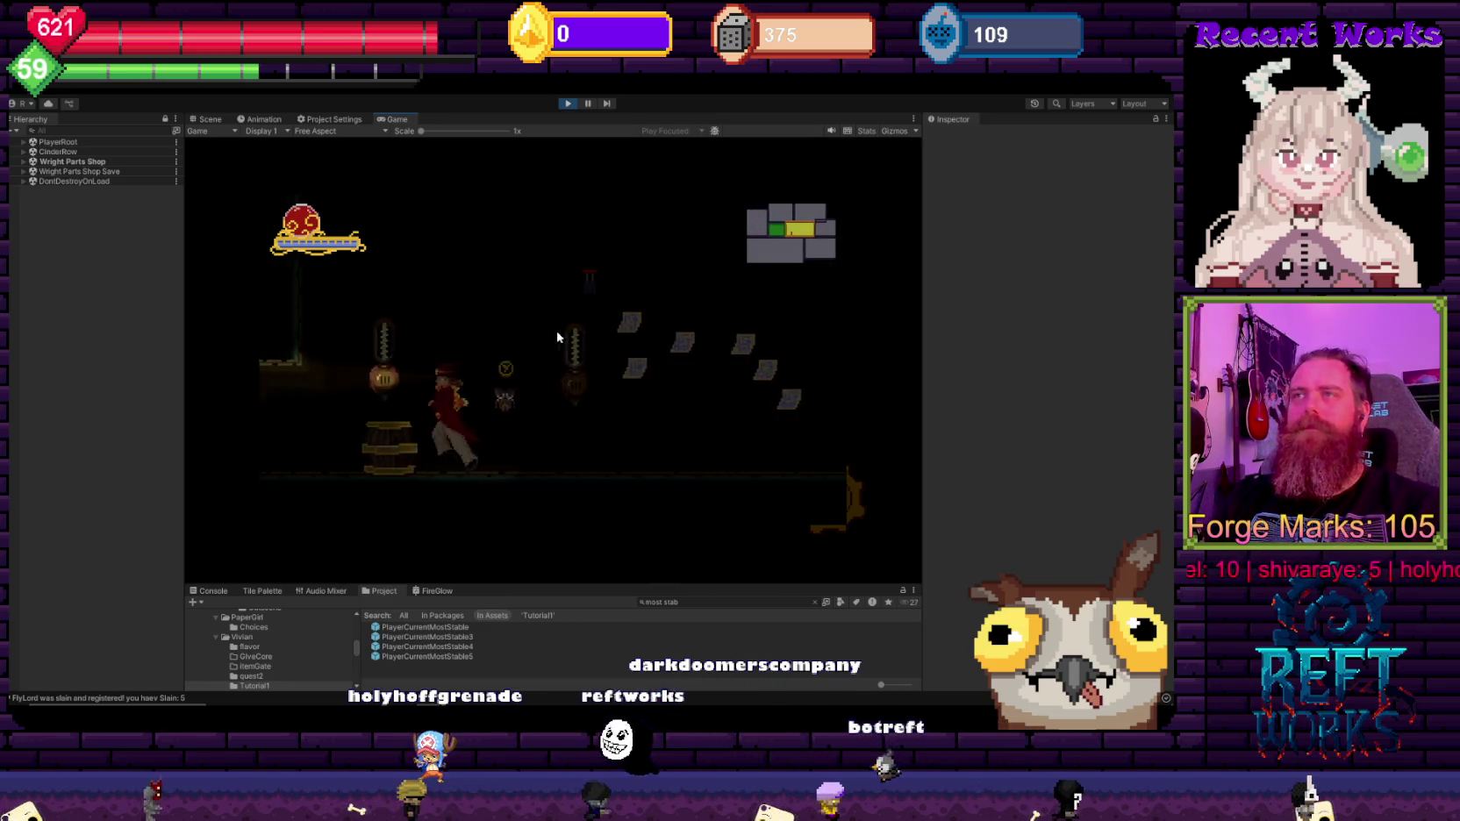
pyautogui.press('e')
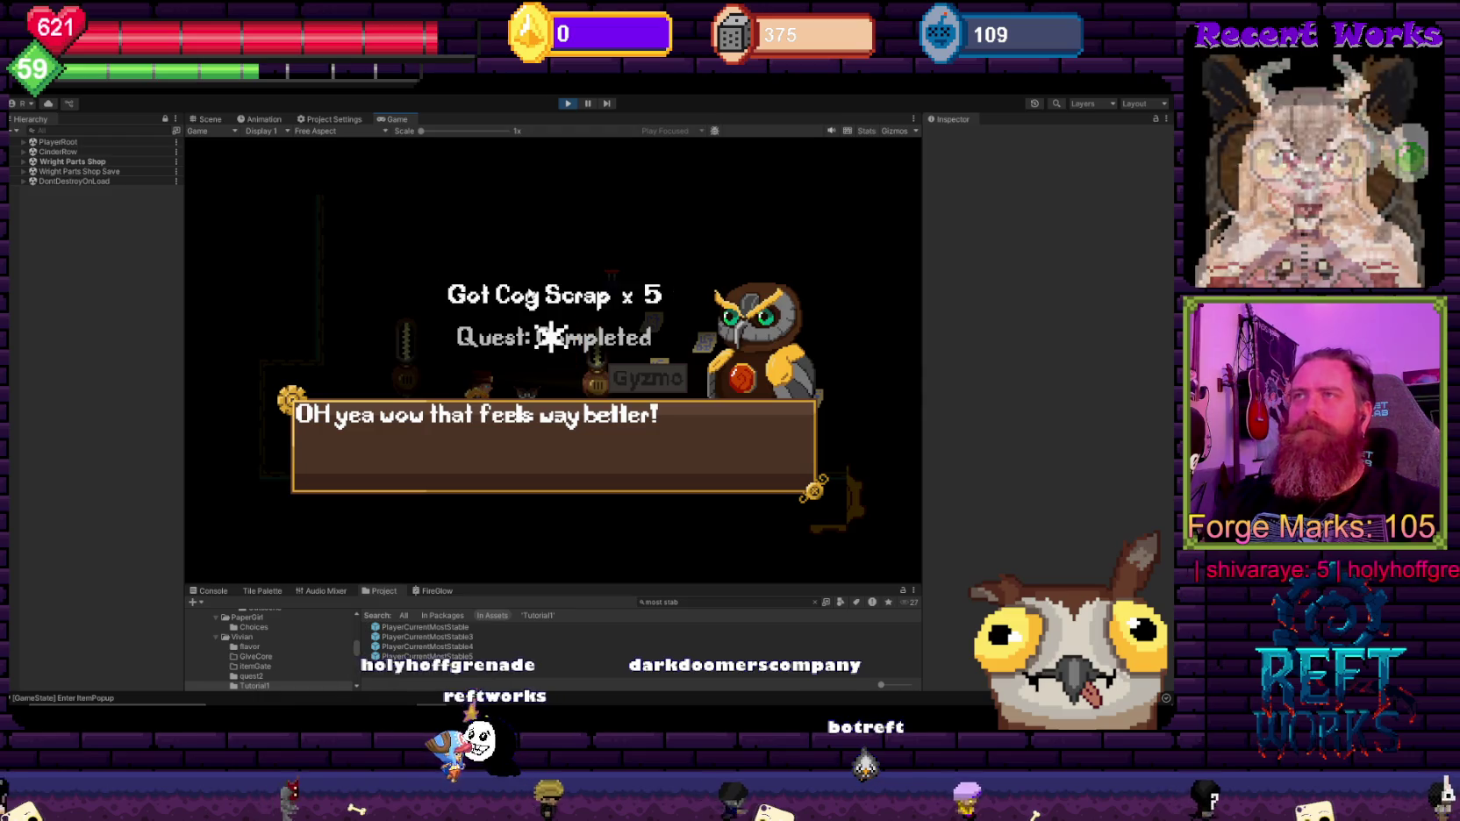
pyautogui.press('e')
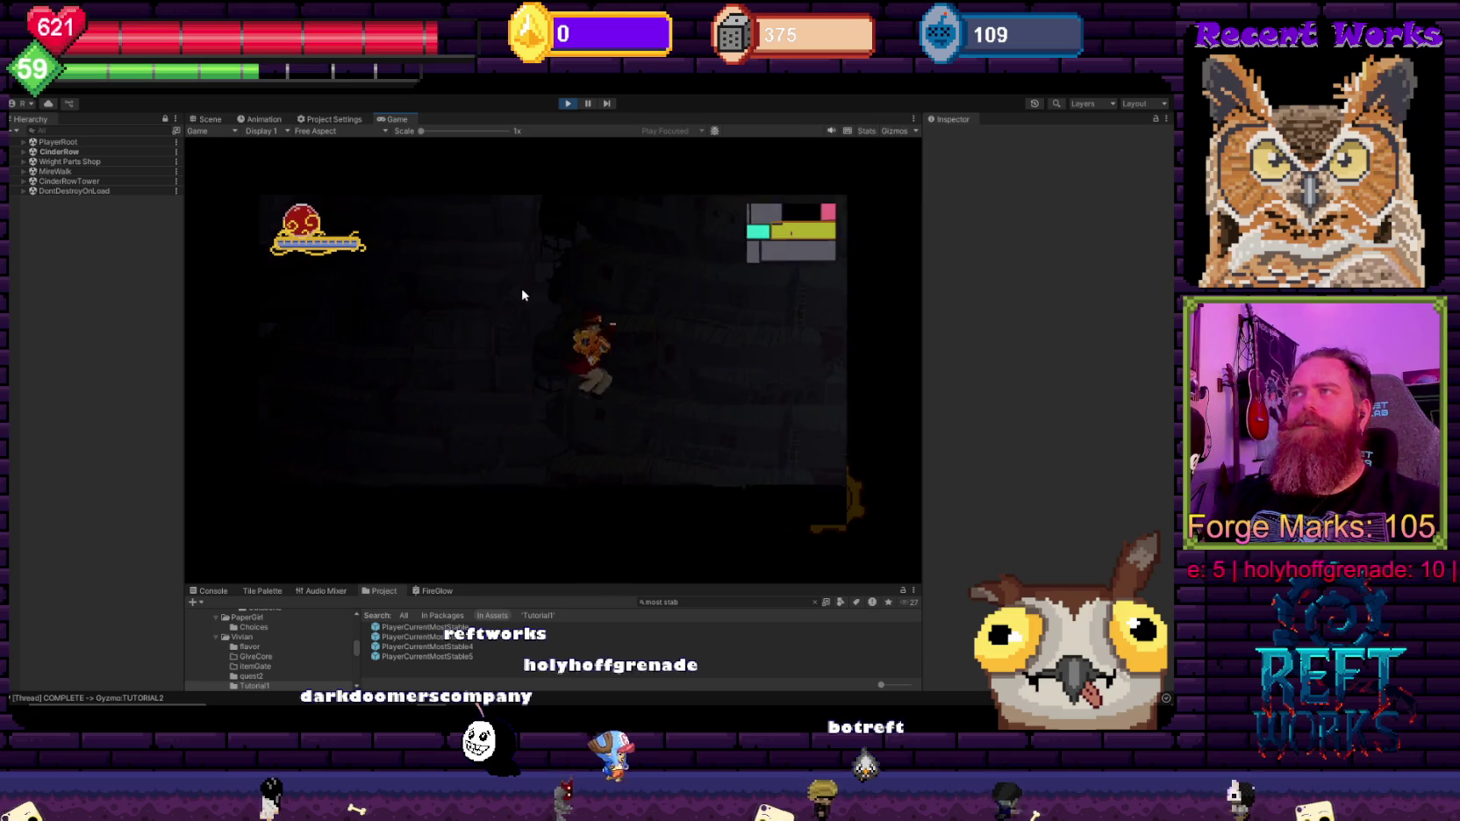
# Step: Cross the dark room and rocky floor toward MireWalkRuinedCity
pyautogui.press('a')
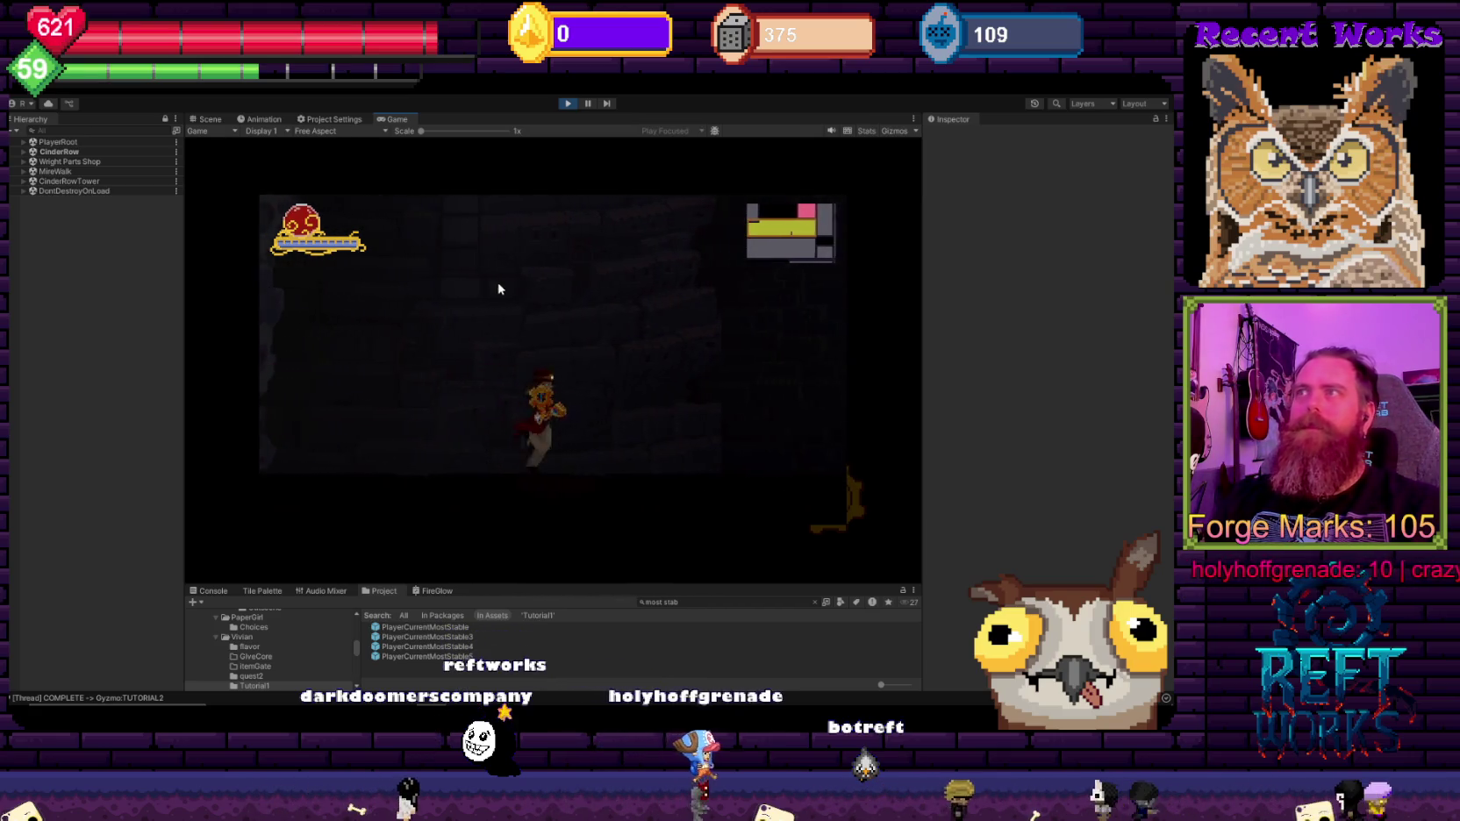
pyautogui.press('d')
pyautogui.press('a')
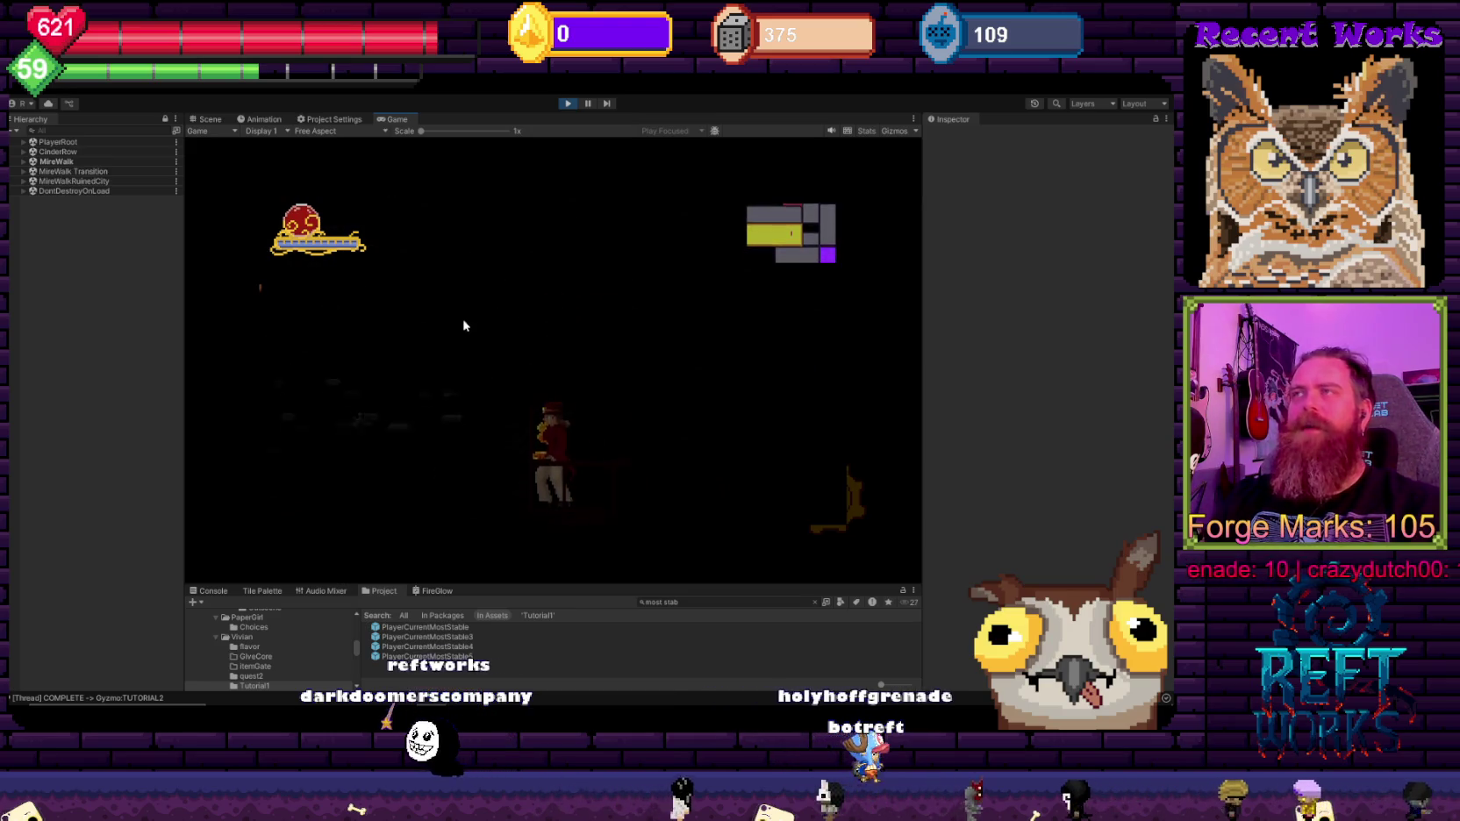
pyautogui.press('a')
pyautogui.press('d')
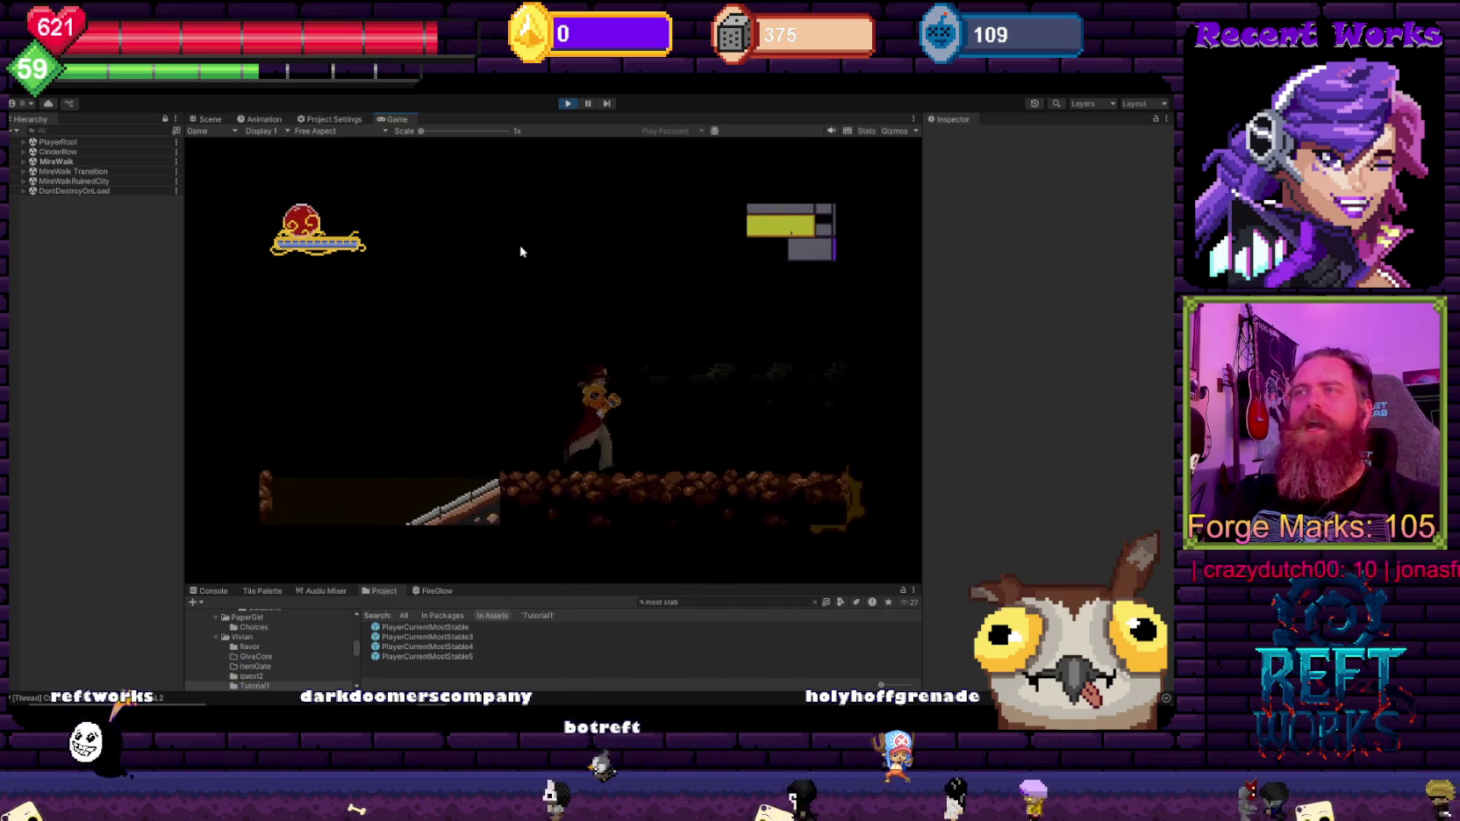
pyautogui.press('a')
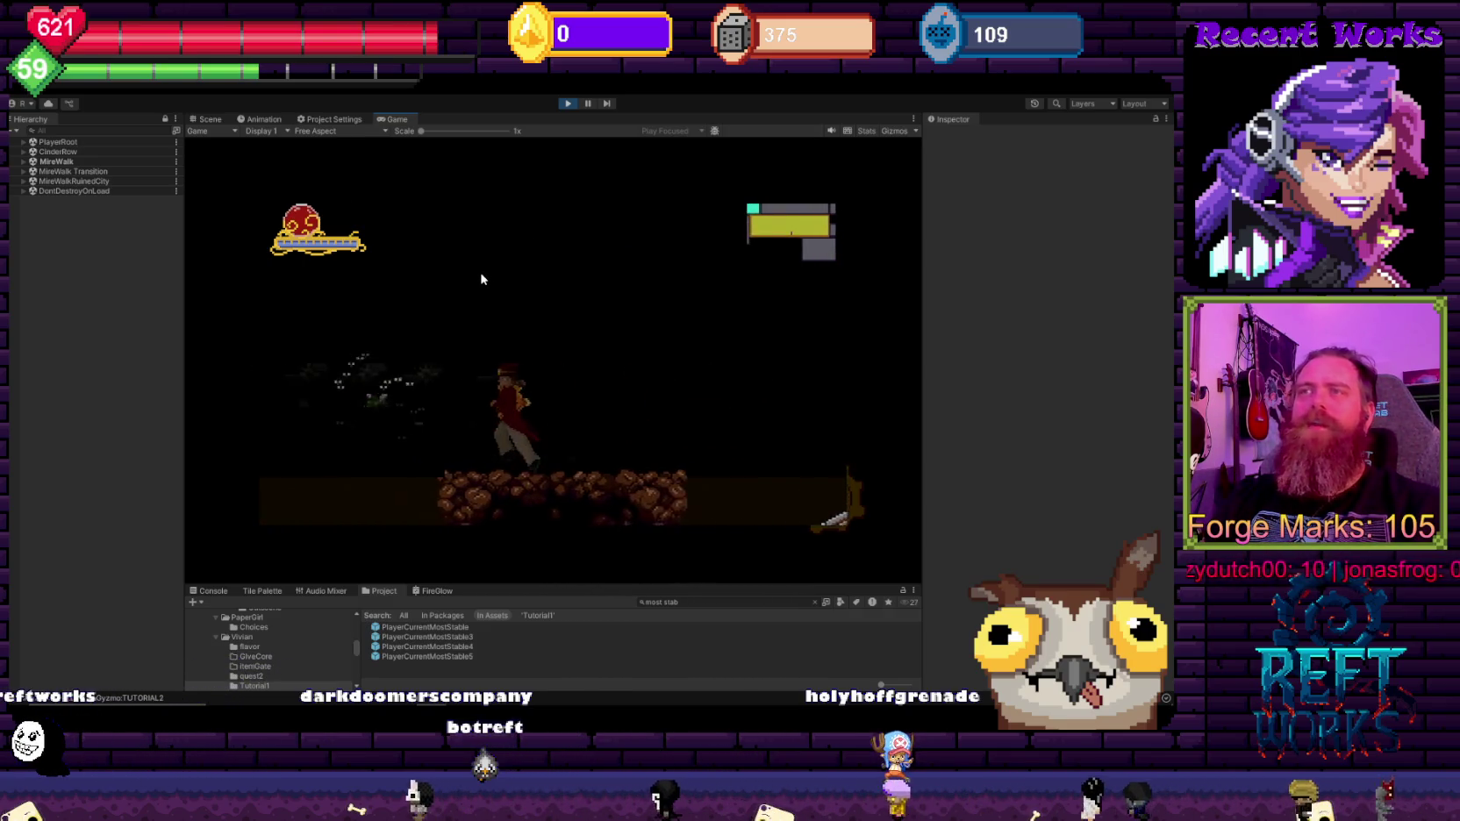
# Step: Move back and forth through the ruined rooms, attacking along the way, toward CinderRowHouses2
pyautogui.press('d')
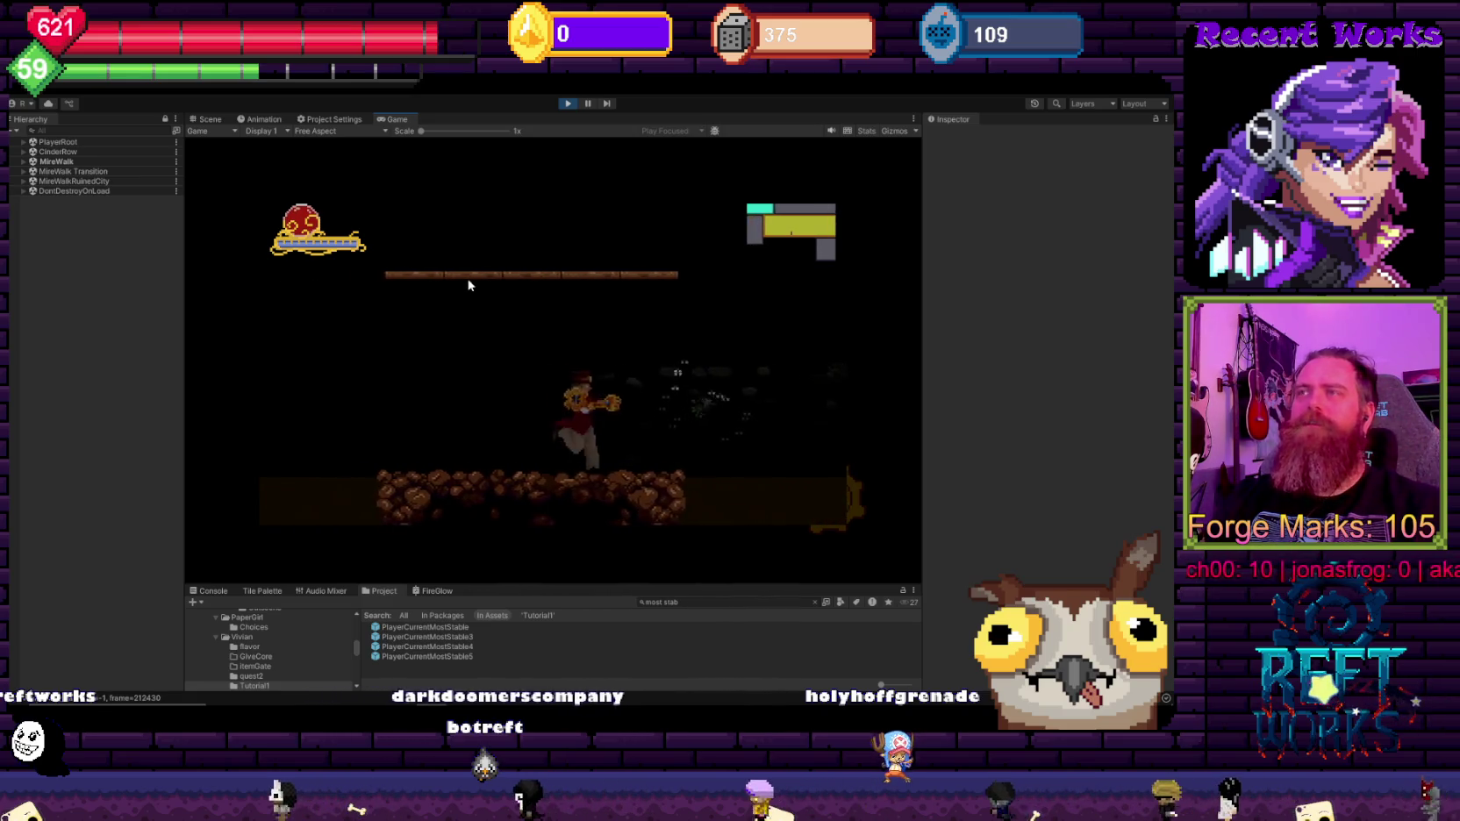
pyautogui.press('a')
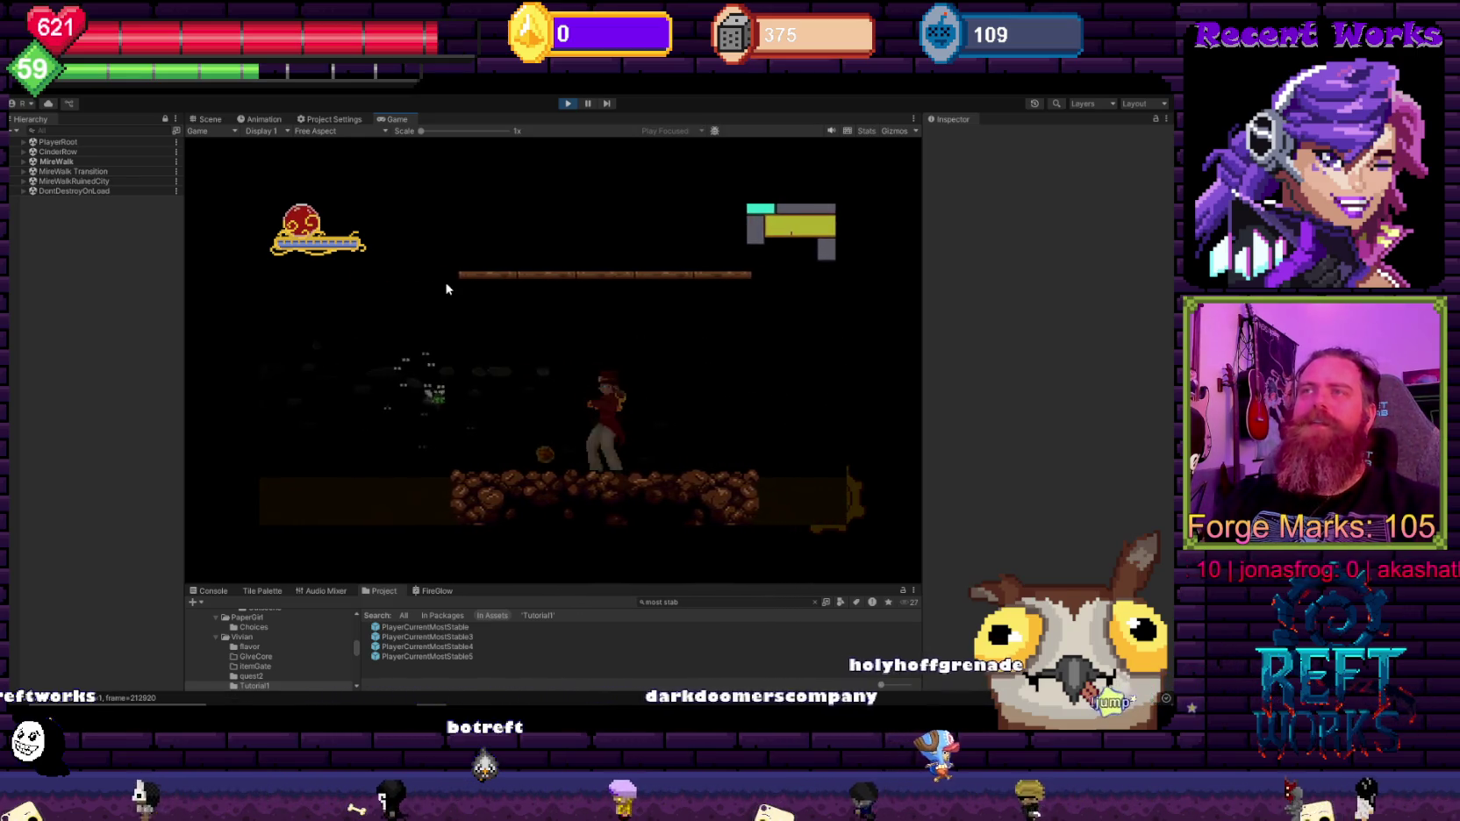
pyautogui.press('d')
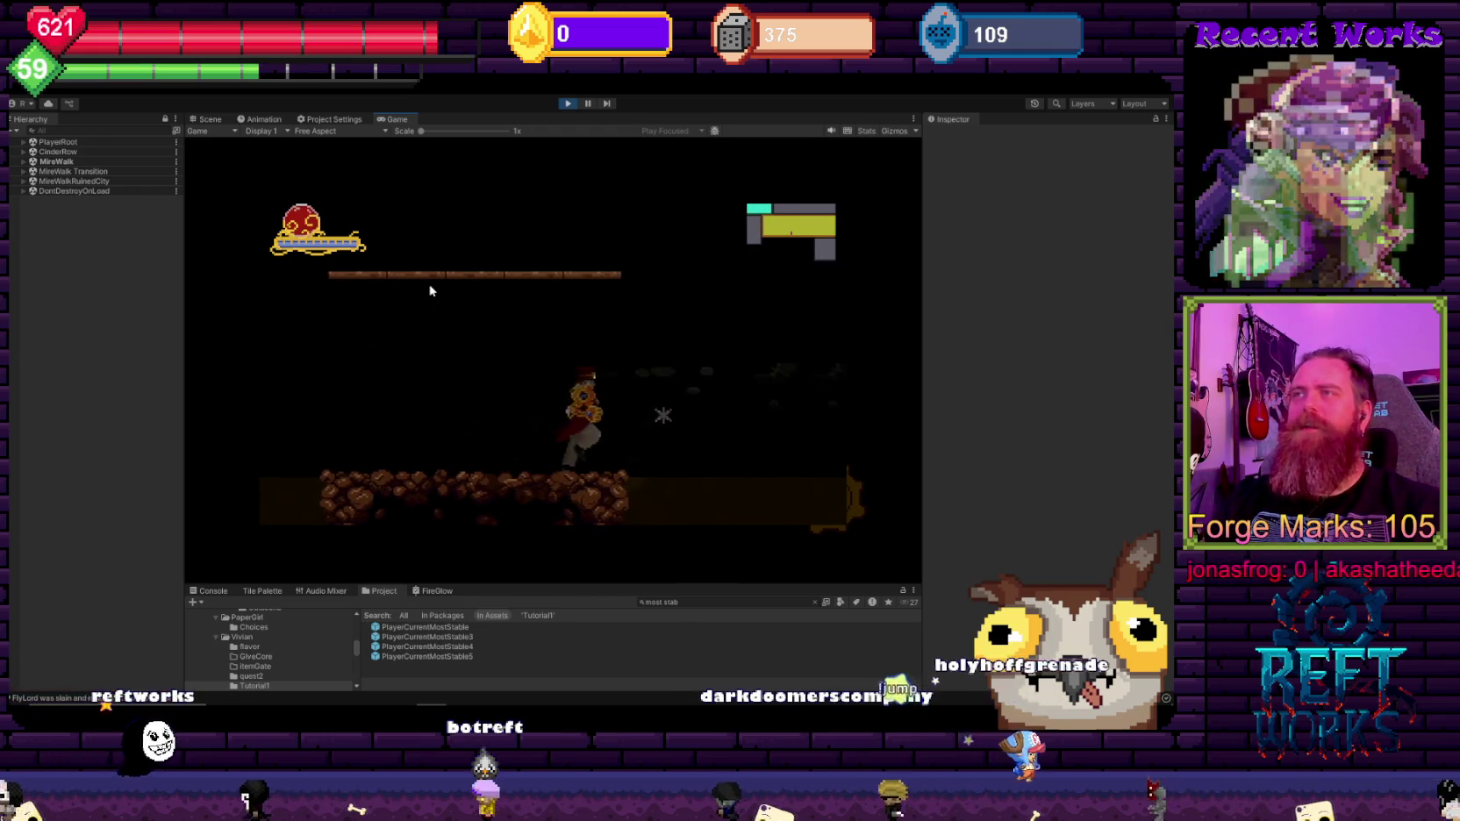
pyautogui.press('a')
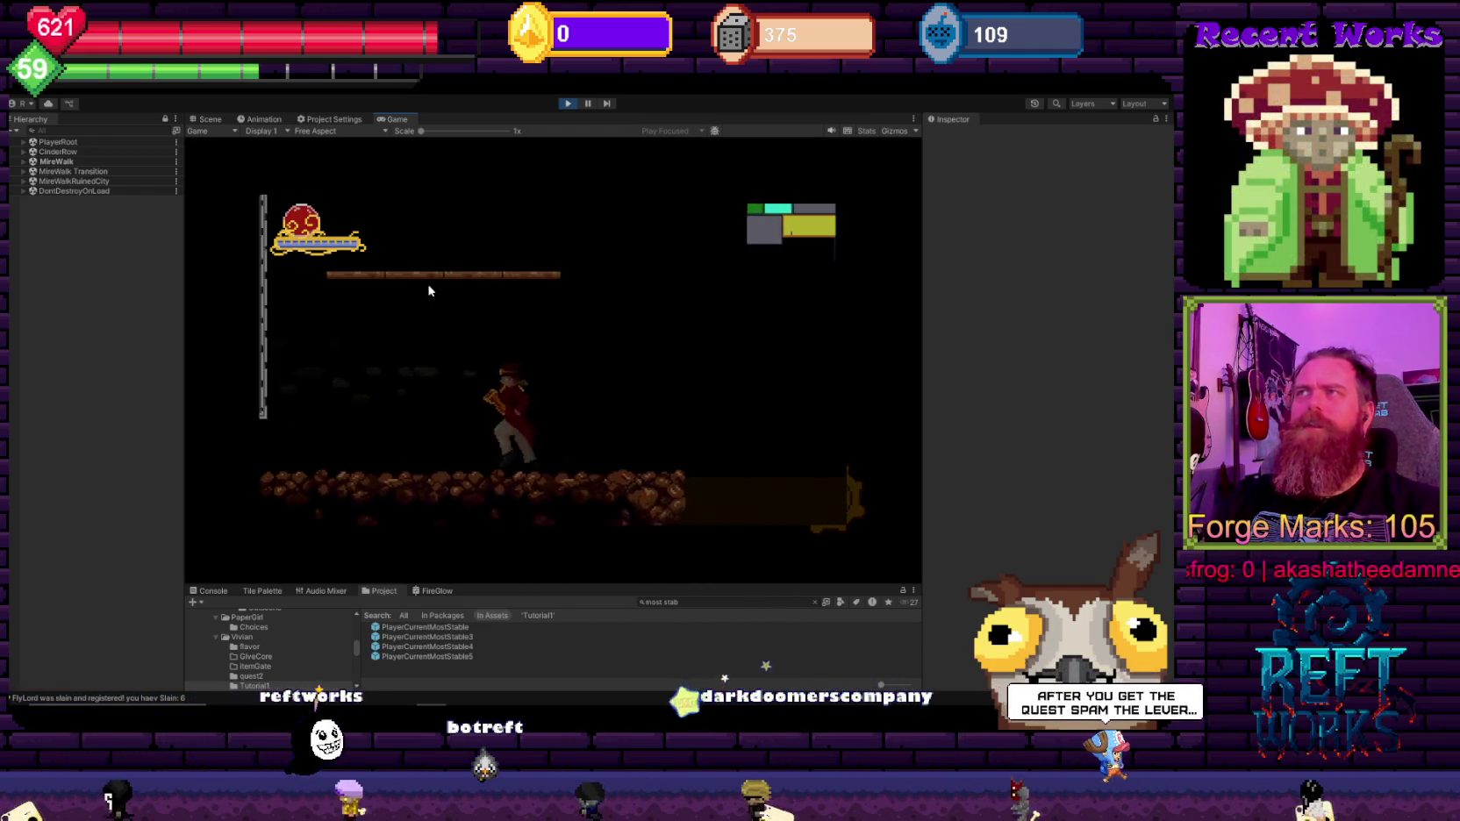
pyautogui.press('d')
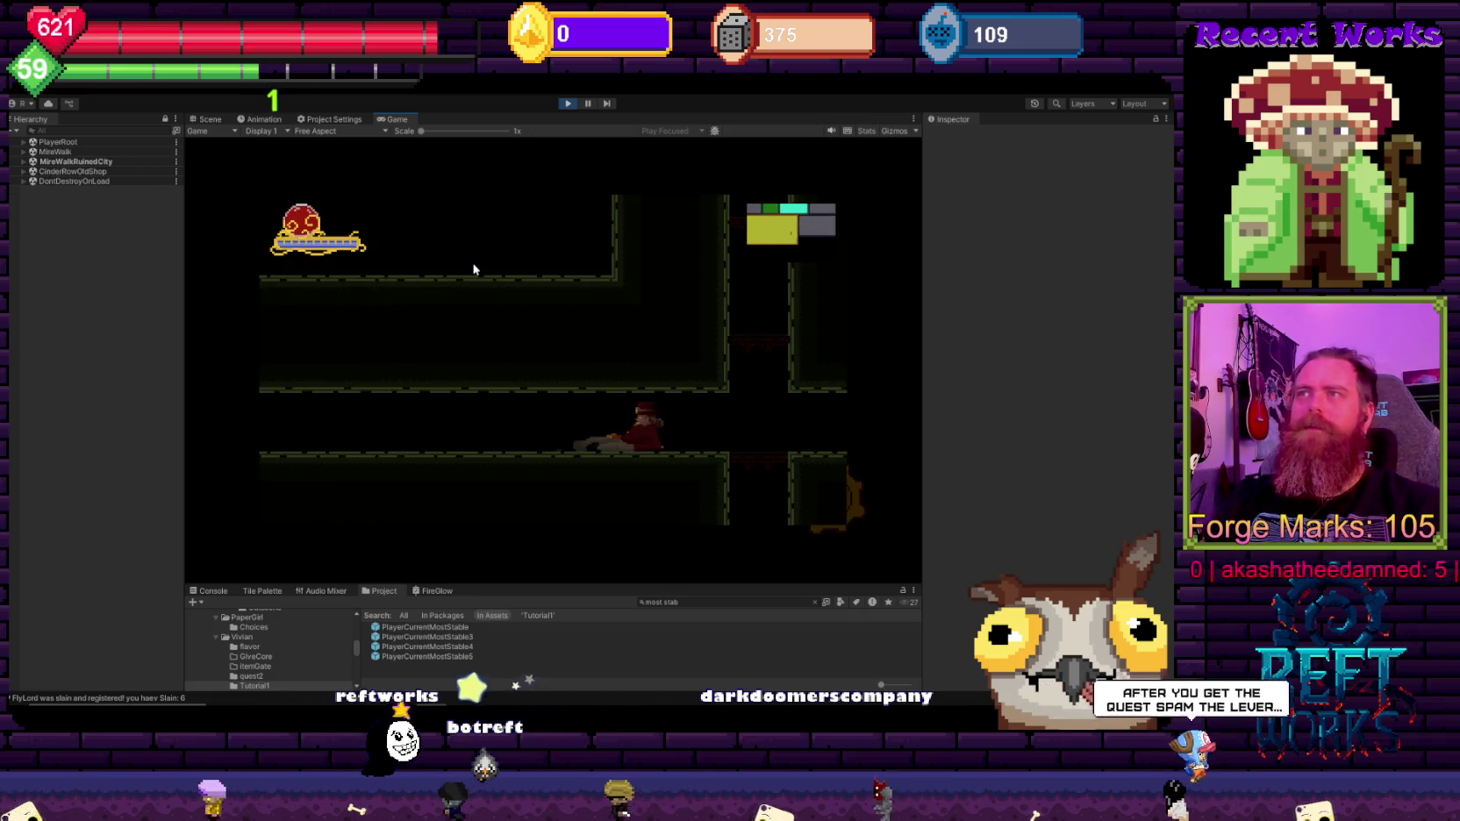
pyautogui.press('d')
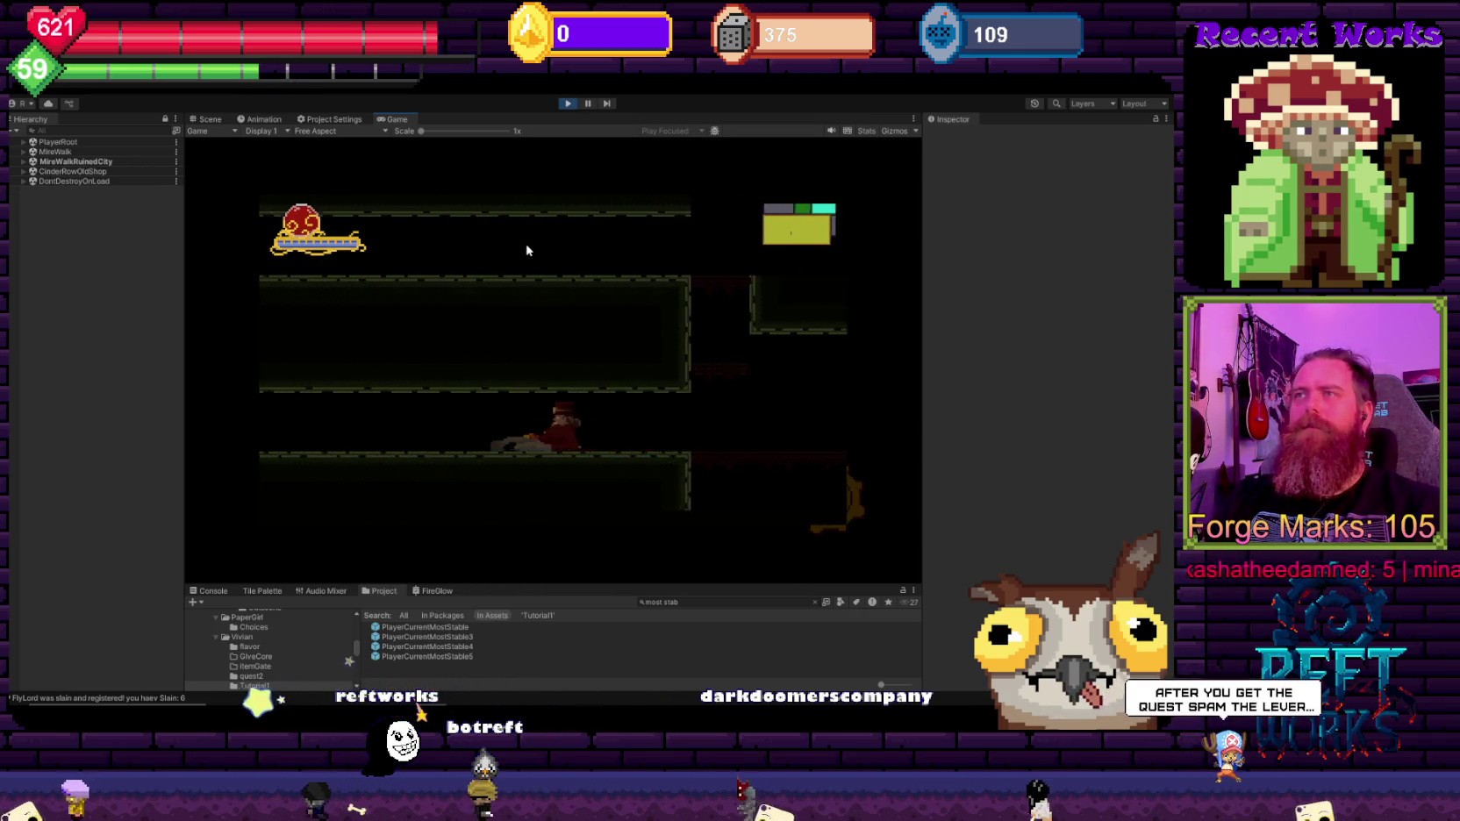
pyautogui.press('a')
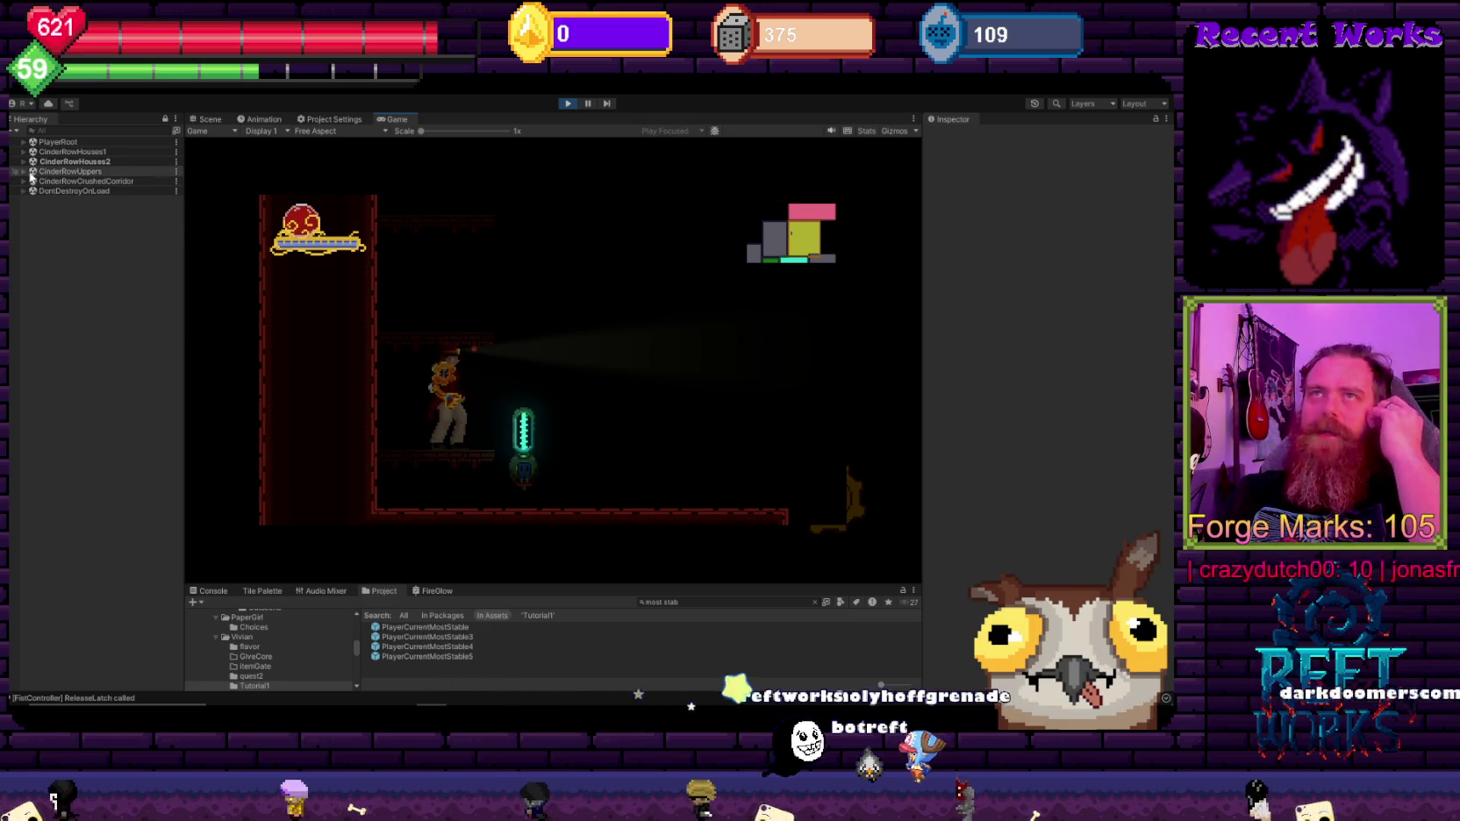
# Step: Open the items inventory, select RoomPuzzle, and open its PuzzleManager script in Visual Studio
pyautogui.press('i')
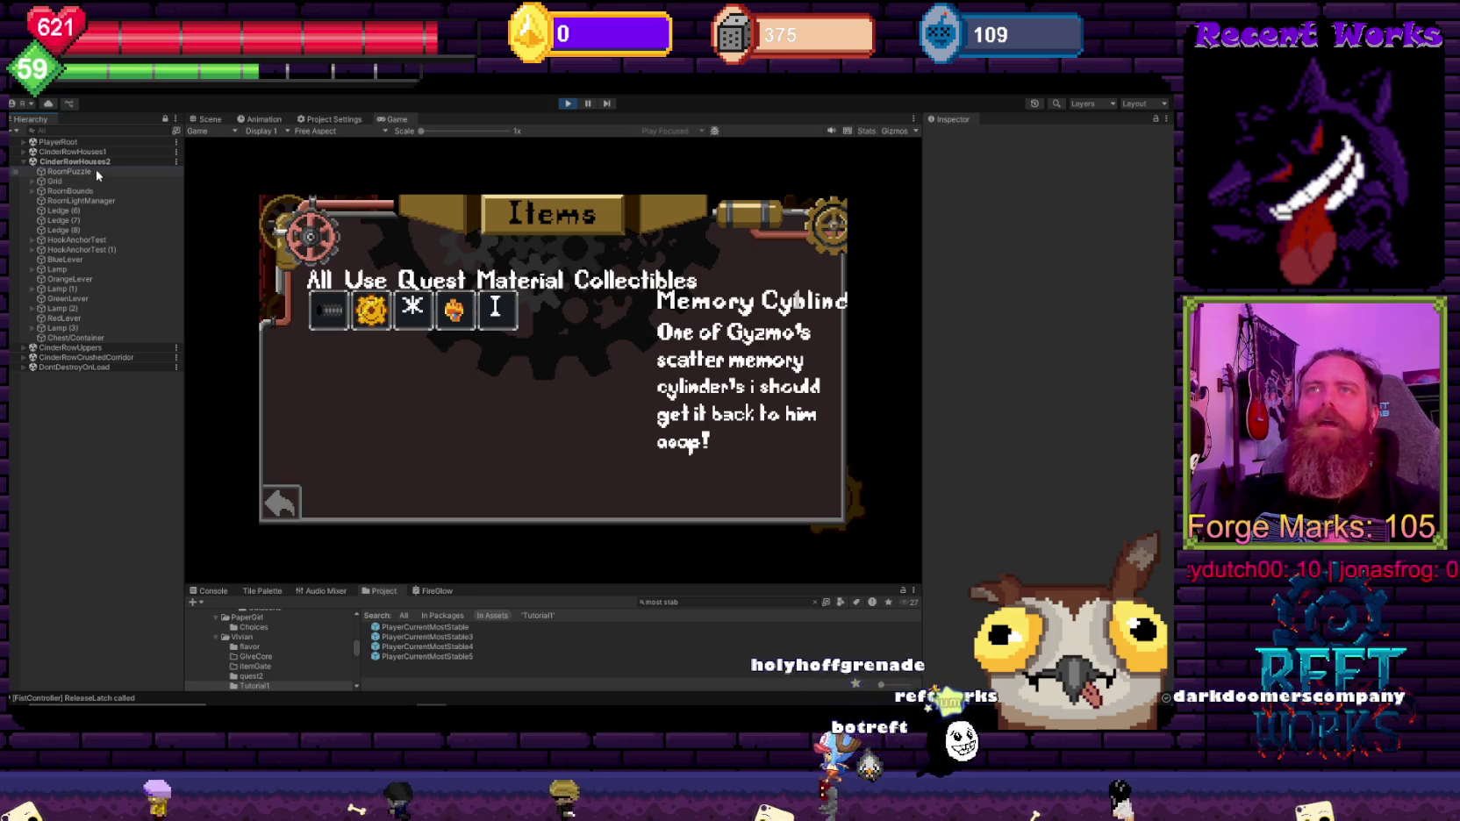
pyautogui.click(70, 171)
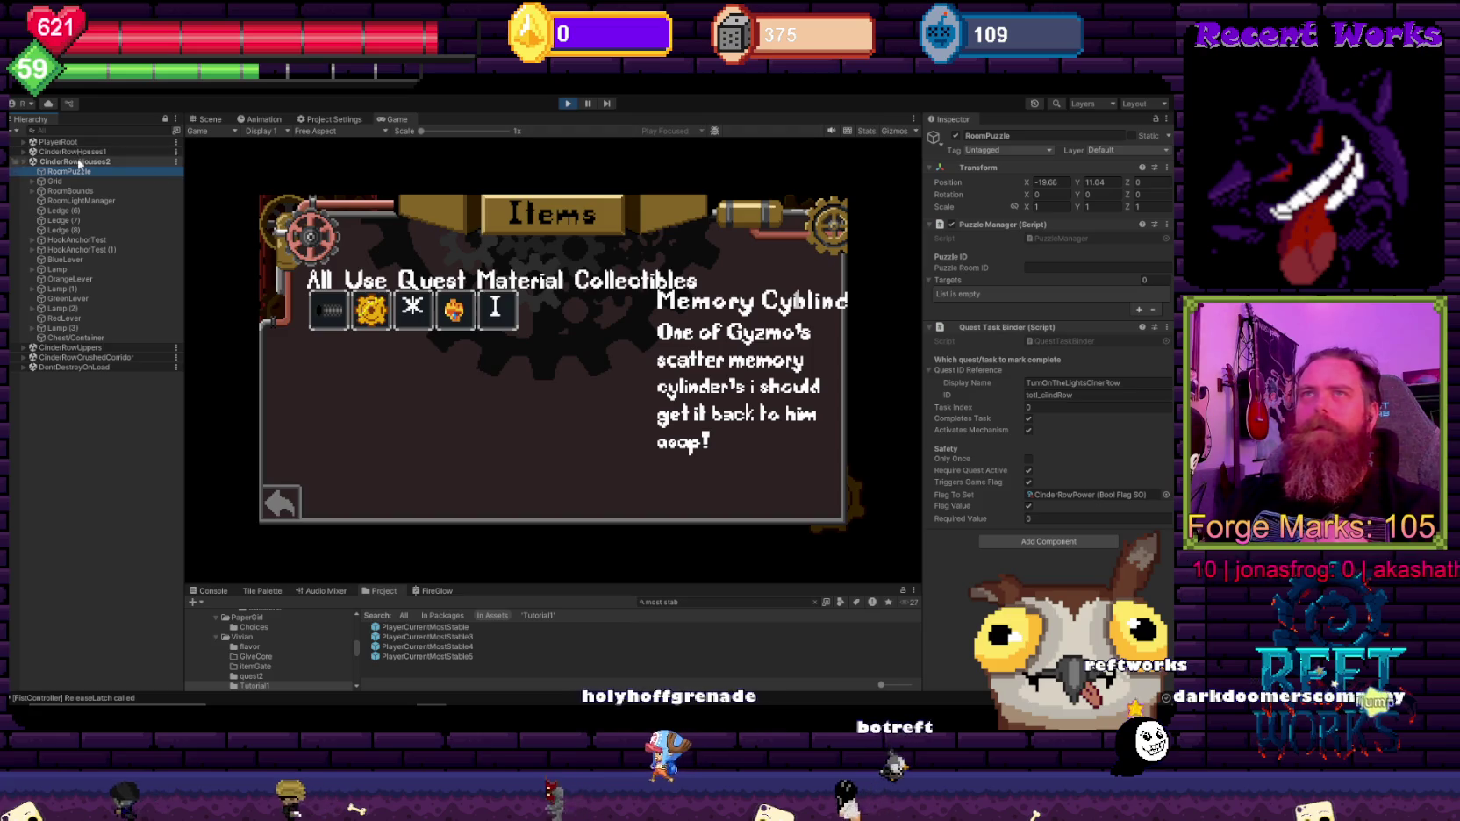
pyautogui.click(70, 171)
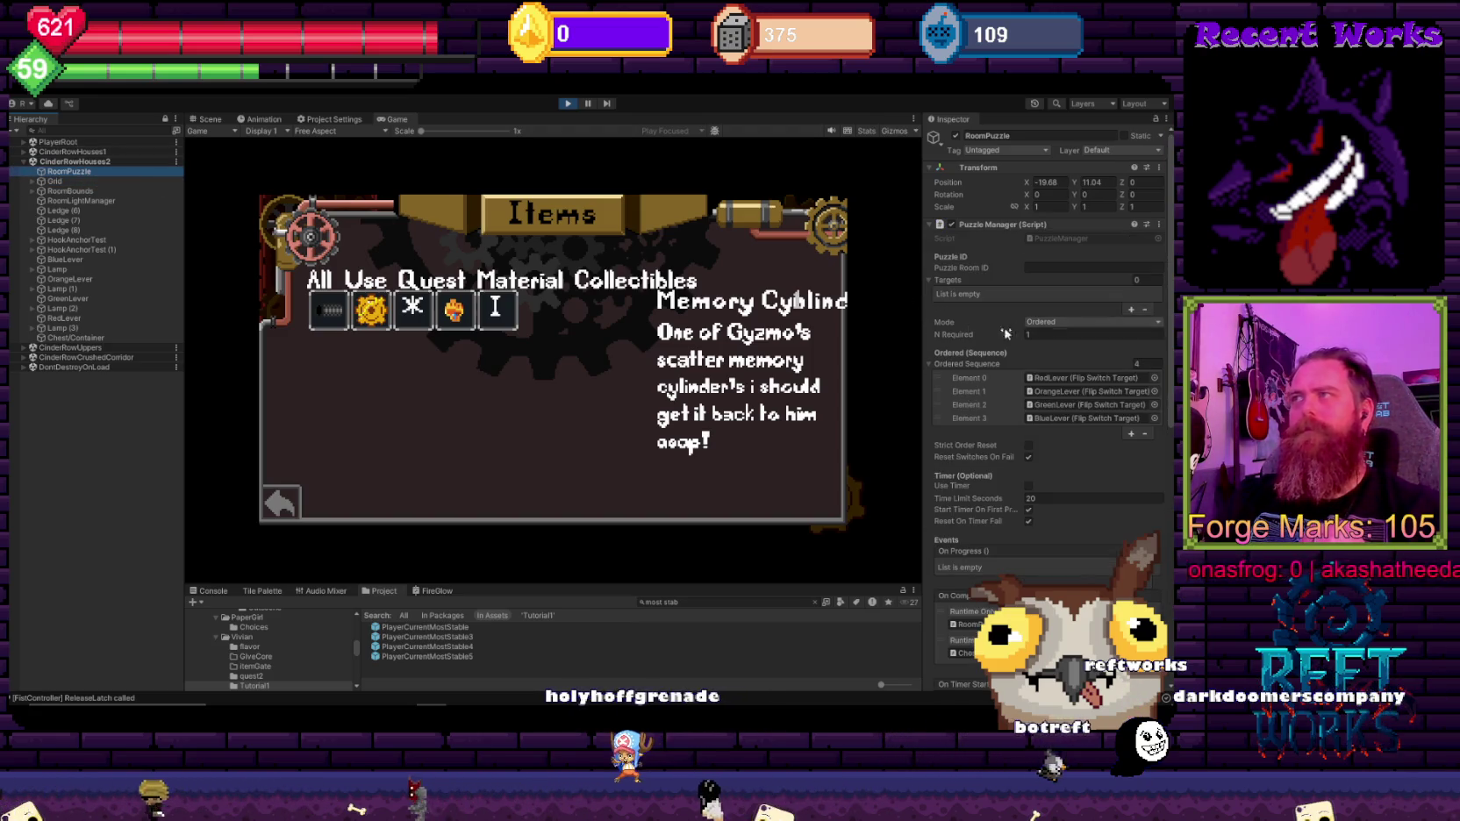
pyautogui.doubleClick(1062, 241)
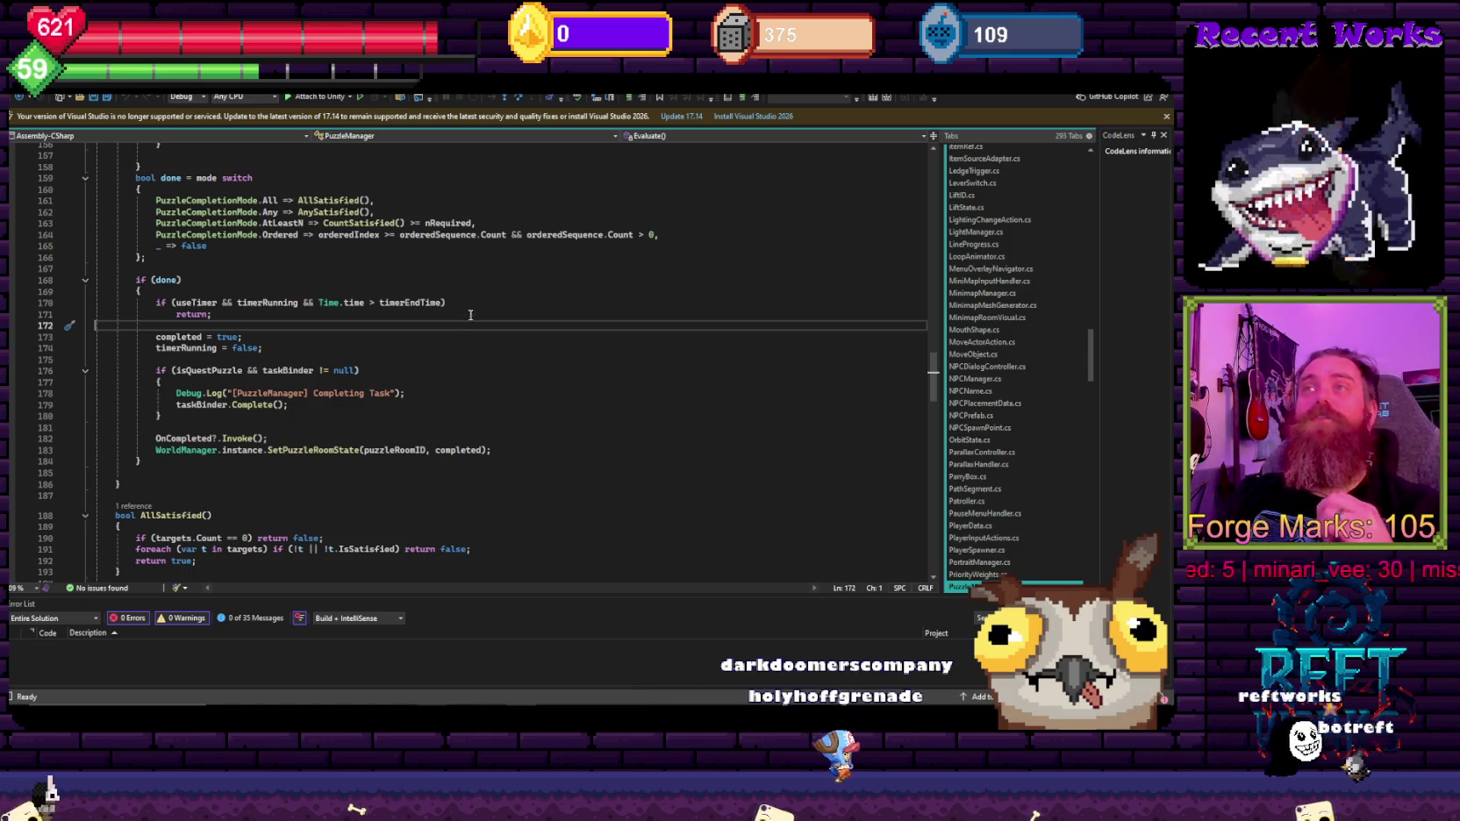
pyautogui.scroll(2, 423, 358)
pyautogui.scroll(2, 419, 402)
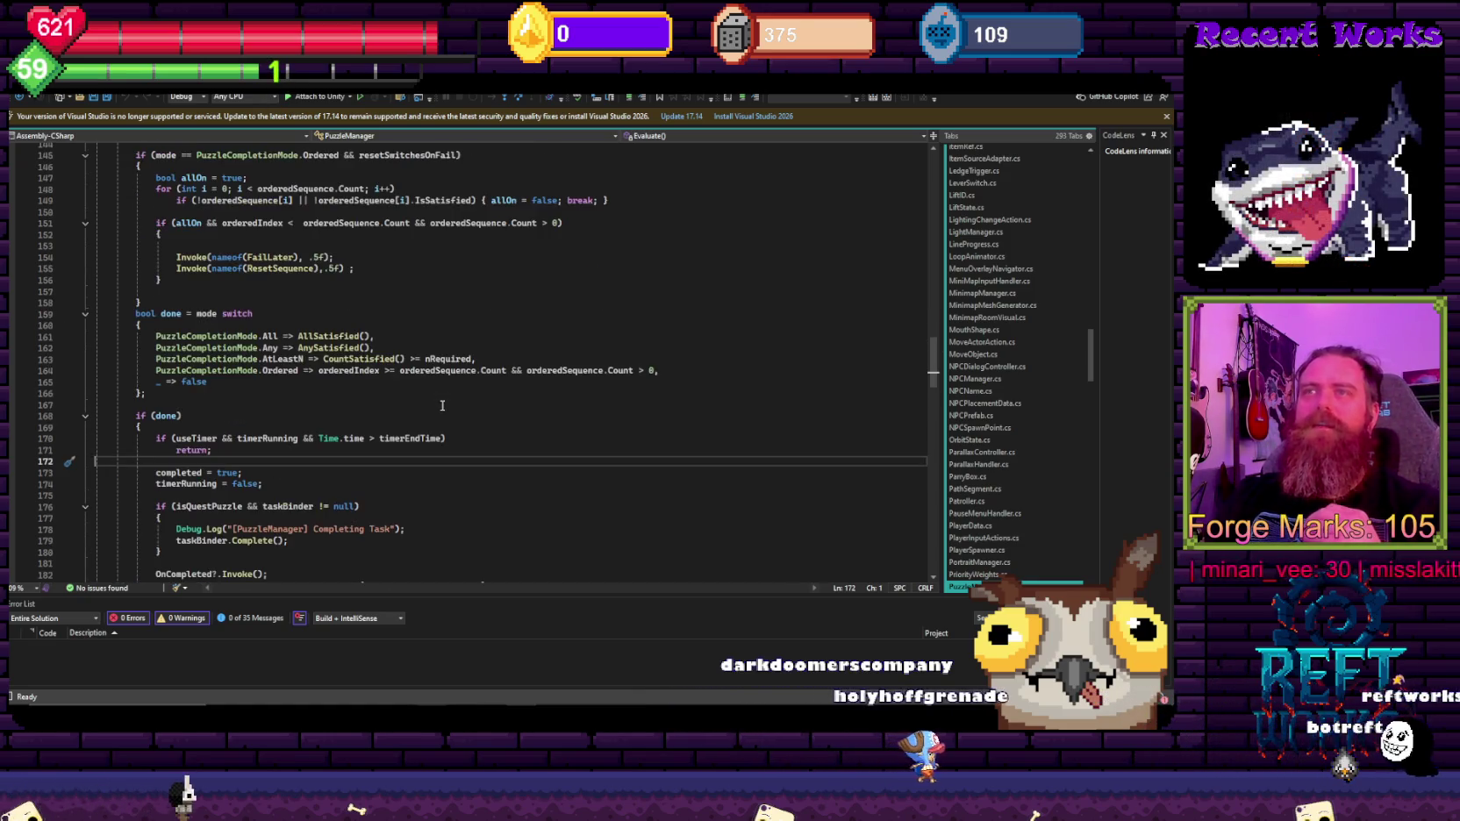
pyautogui.scroll(-2, 439, 405)
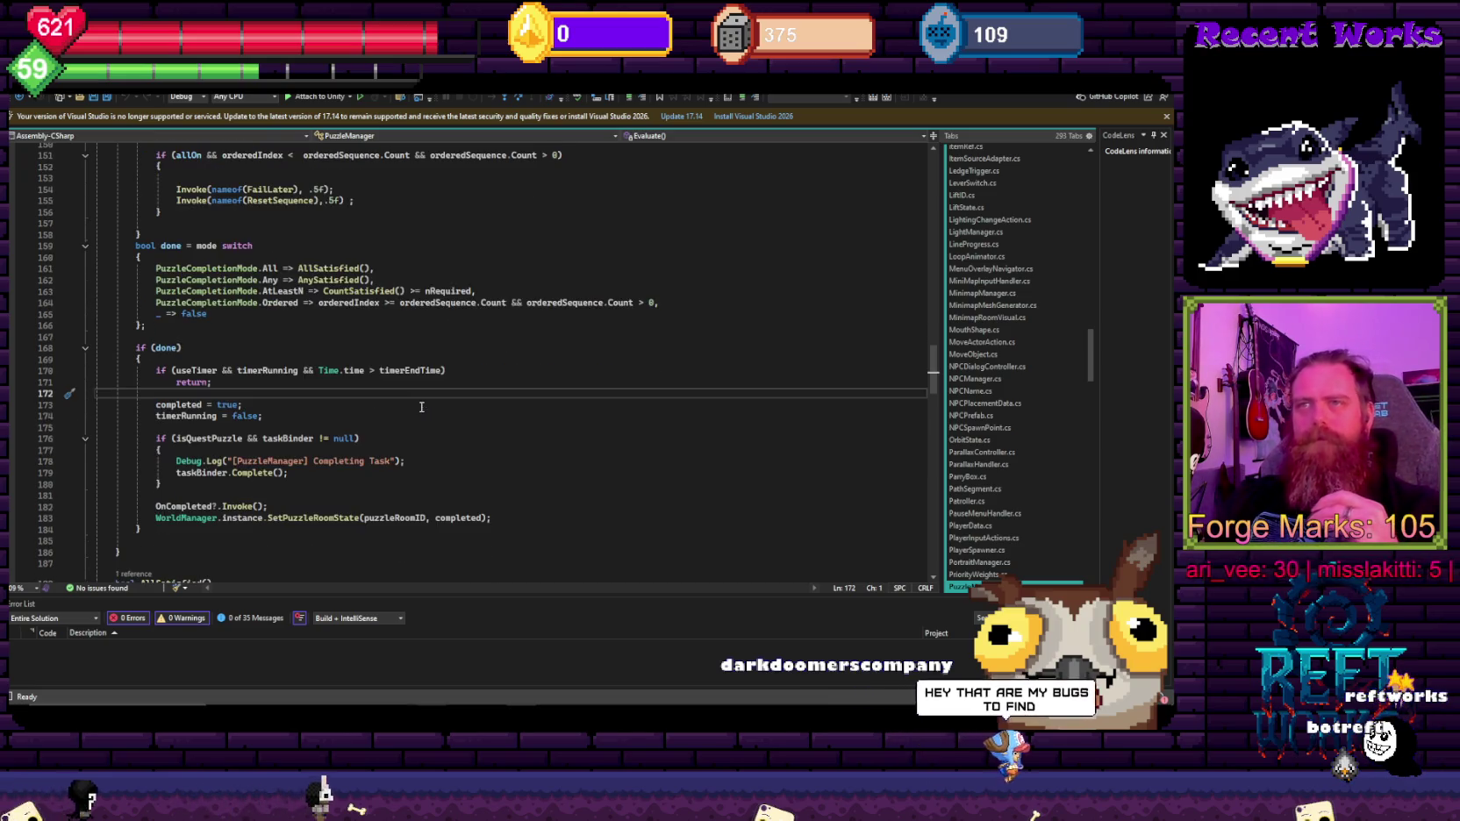
pyautogui.scroll(2, 425, 477)
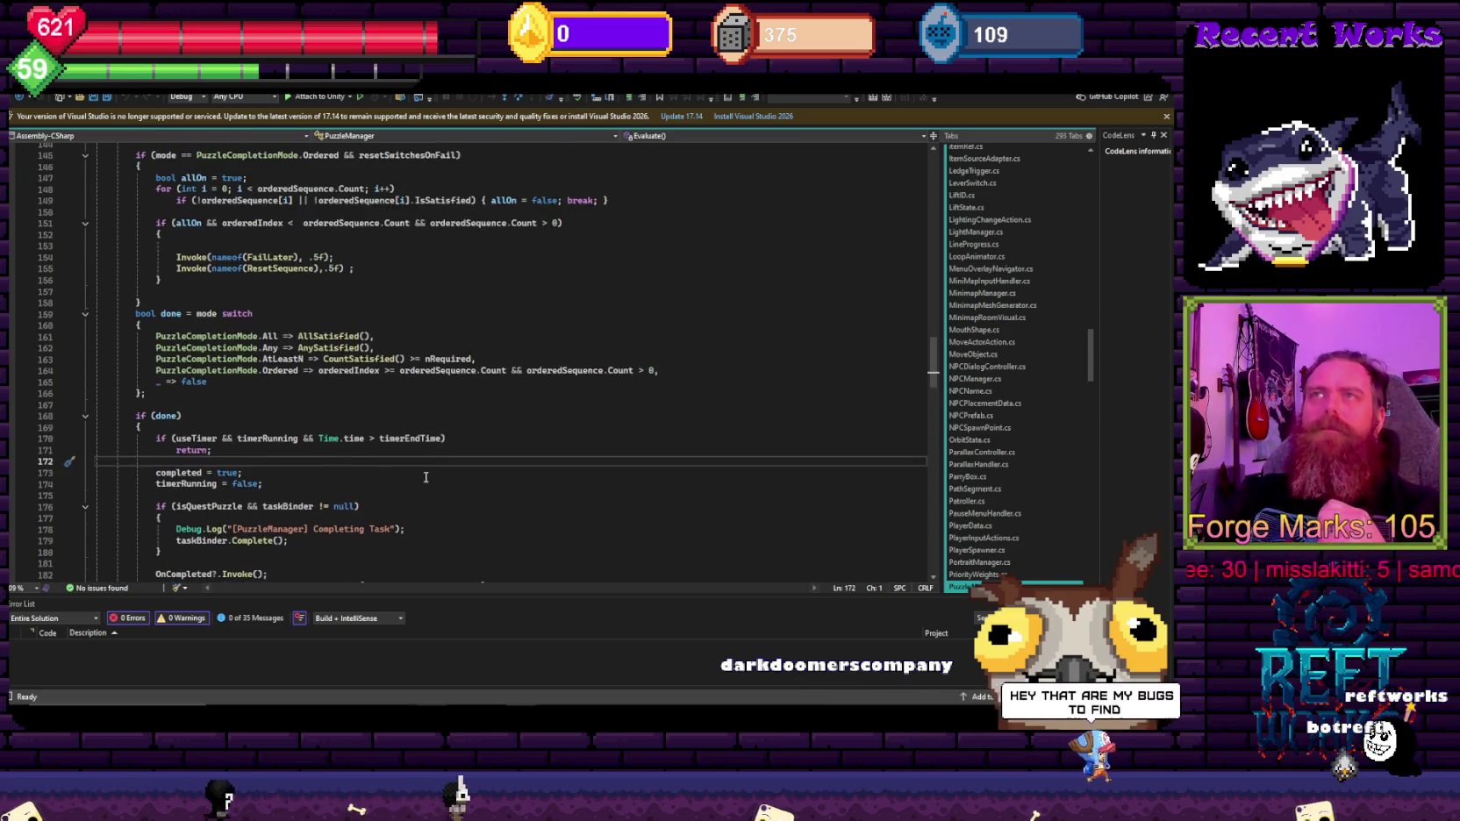
pyautogui.scroll(5, 380, 407)
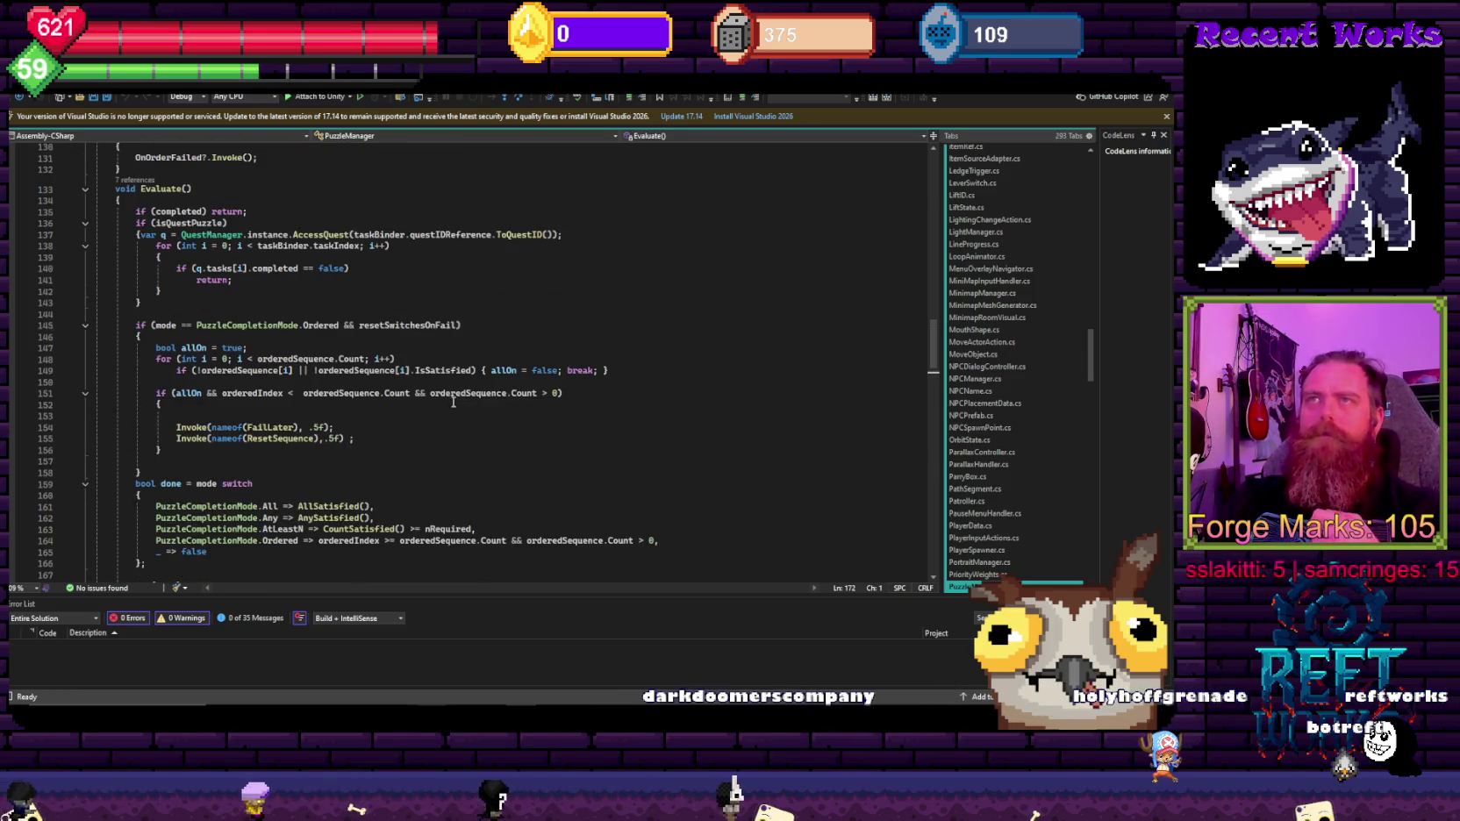
pyautogui.scroll(-2, 524, 431)
pyautogui.scroll(-3, 524, 432)
pyautogui.scroll(-2, 524, 431)
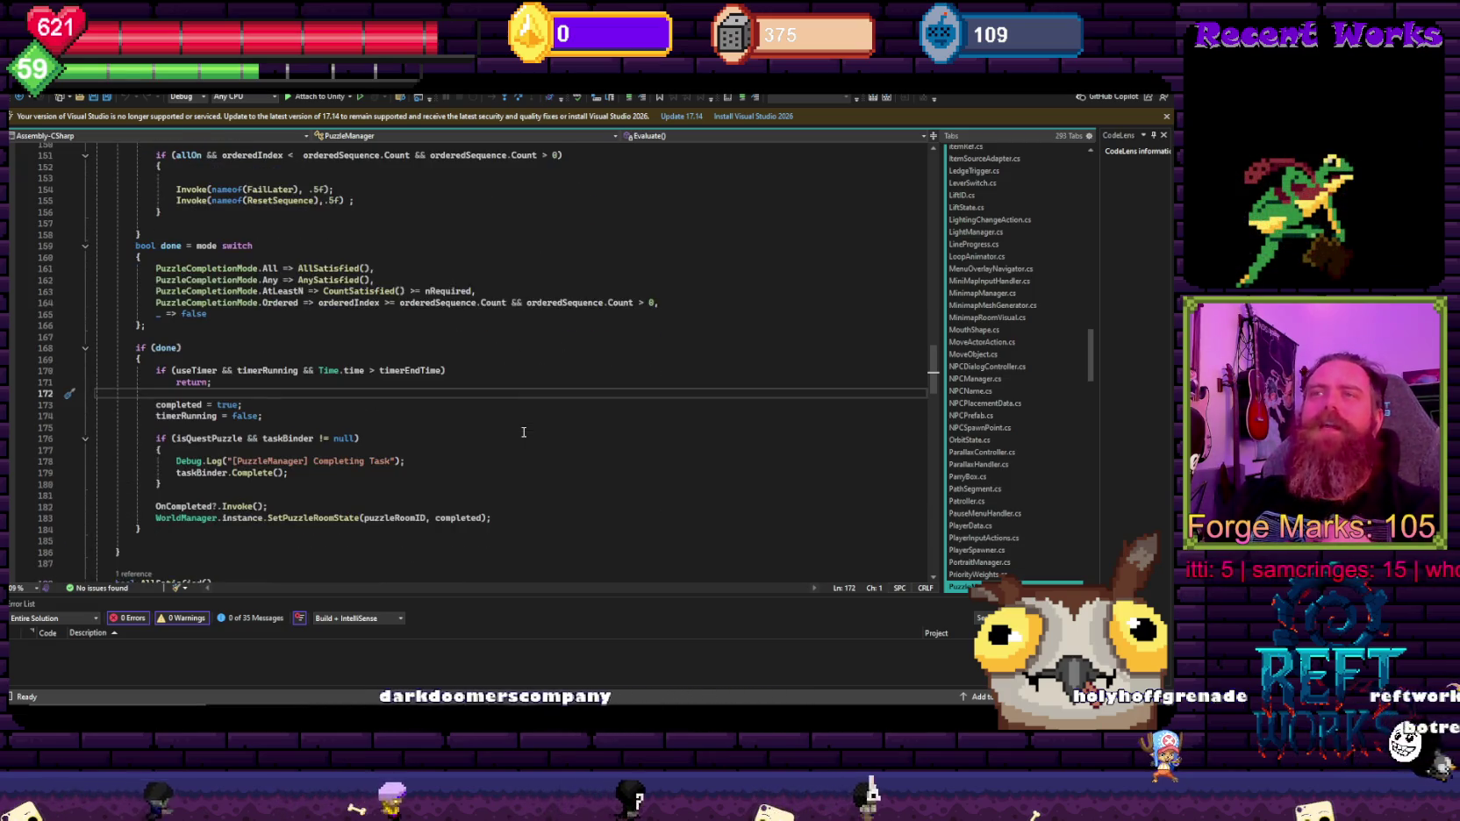
pyautogui.scroll(-2, 524, 432)
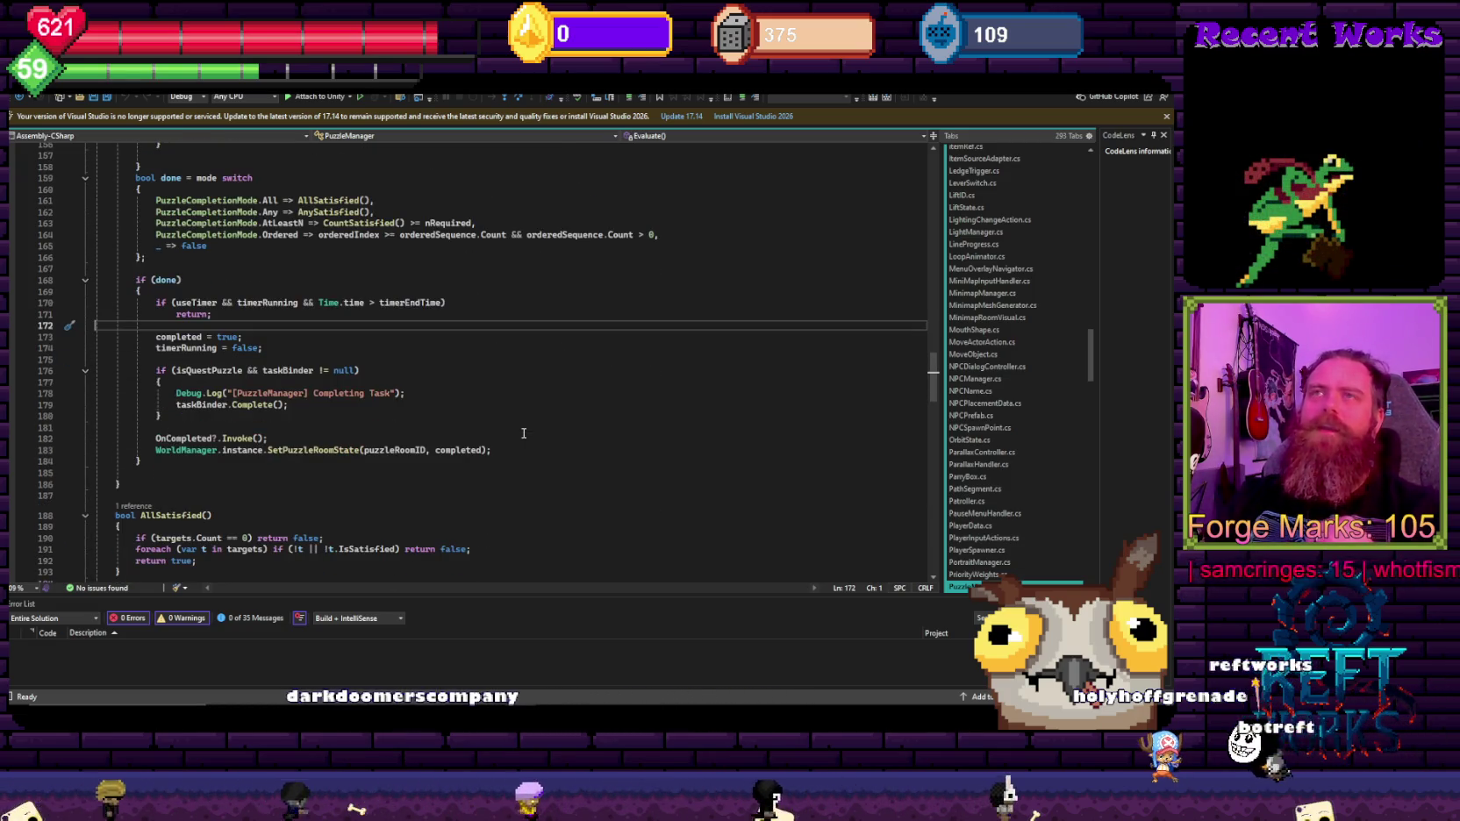
pyautogui.scroll(-3, 507, 374)
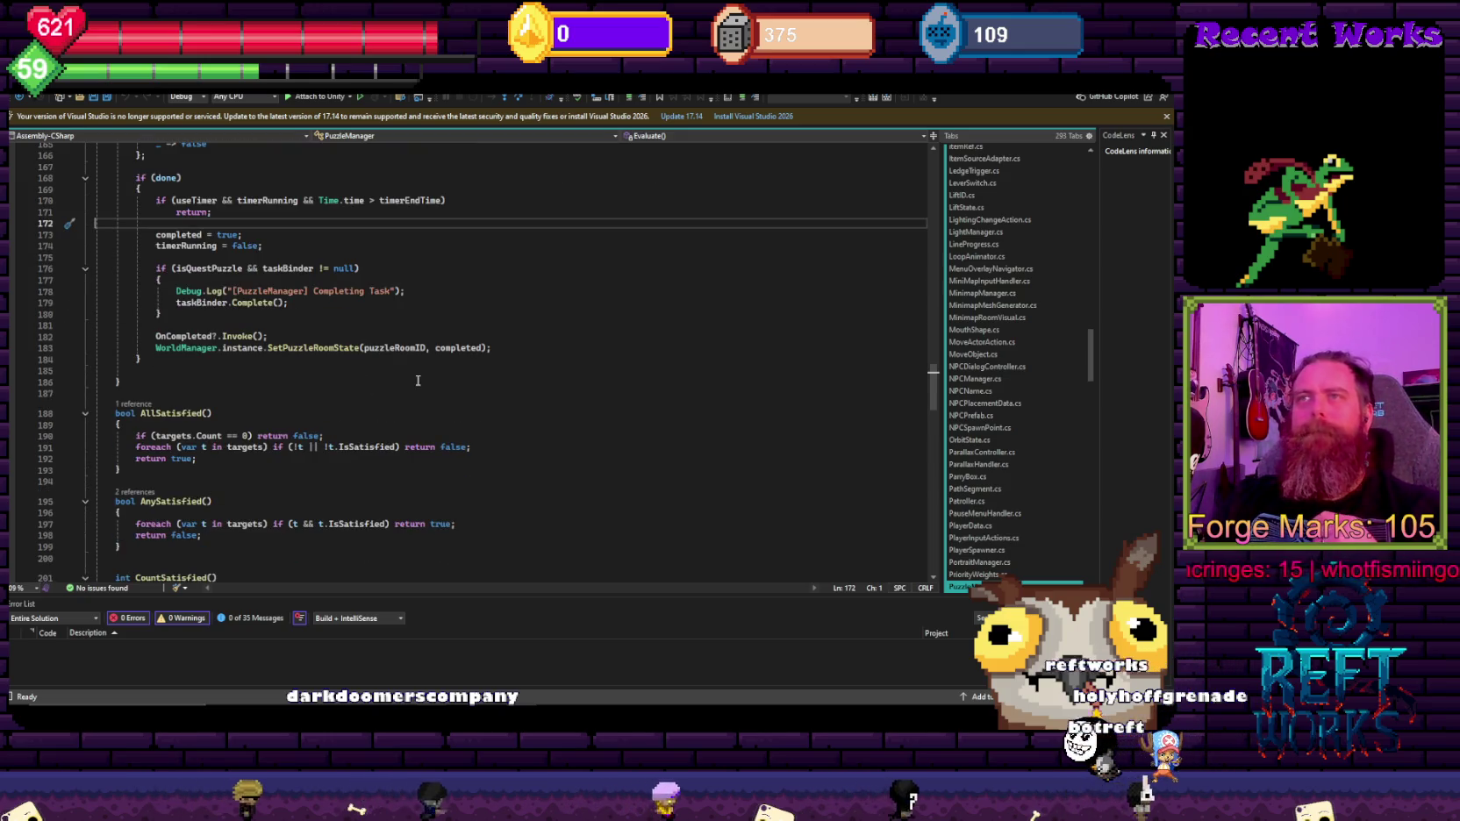
pyautogui.scroll(-2, 417, 383)
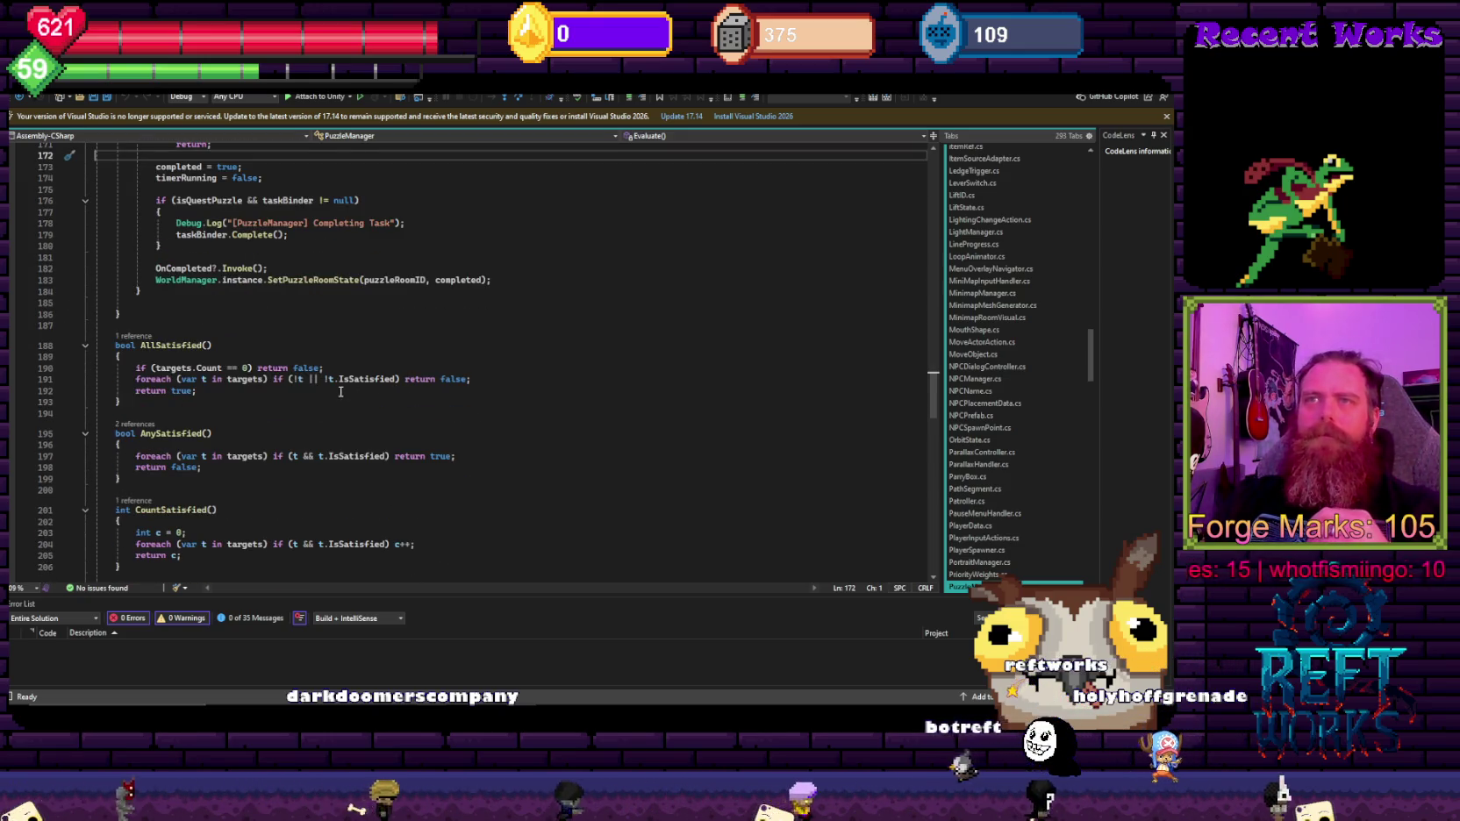
pyautogui.scroll(-2, 300, 406)
pyautogui.scroll(-3, 300, 399)
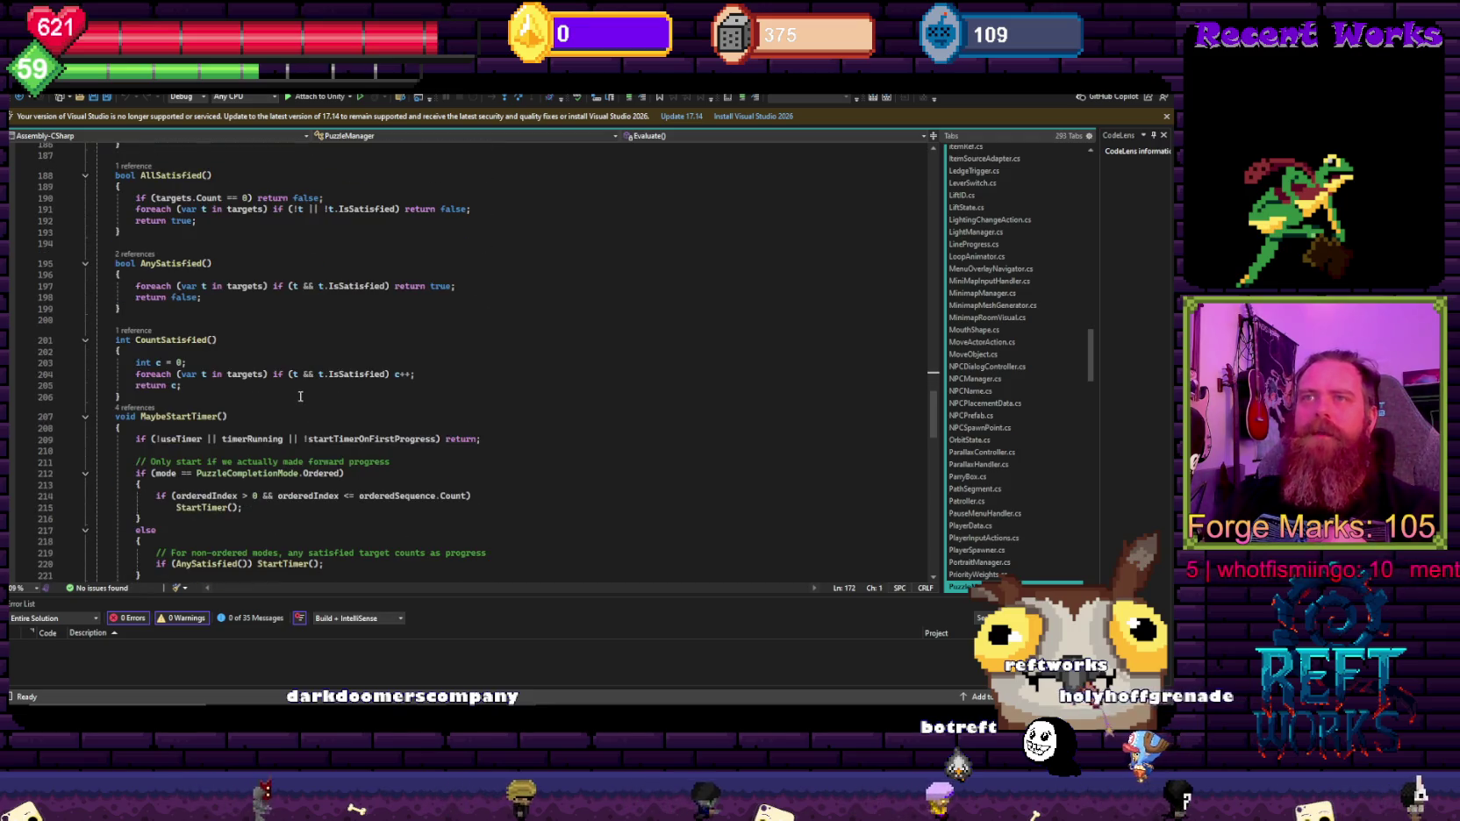
pyautogui.scroll(1, 307, 392)
pyautogui.scroll(10, 316, 390)
pyautogui.scroll(3, 326, 389)
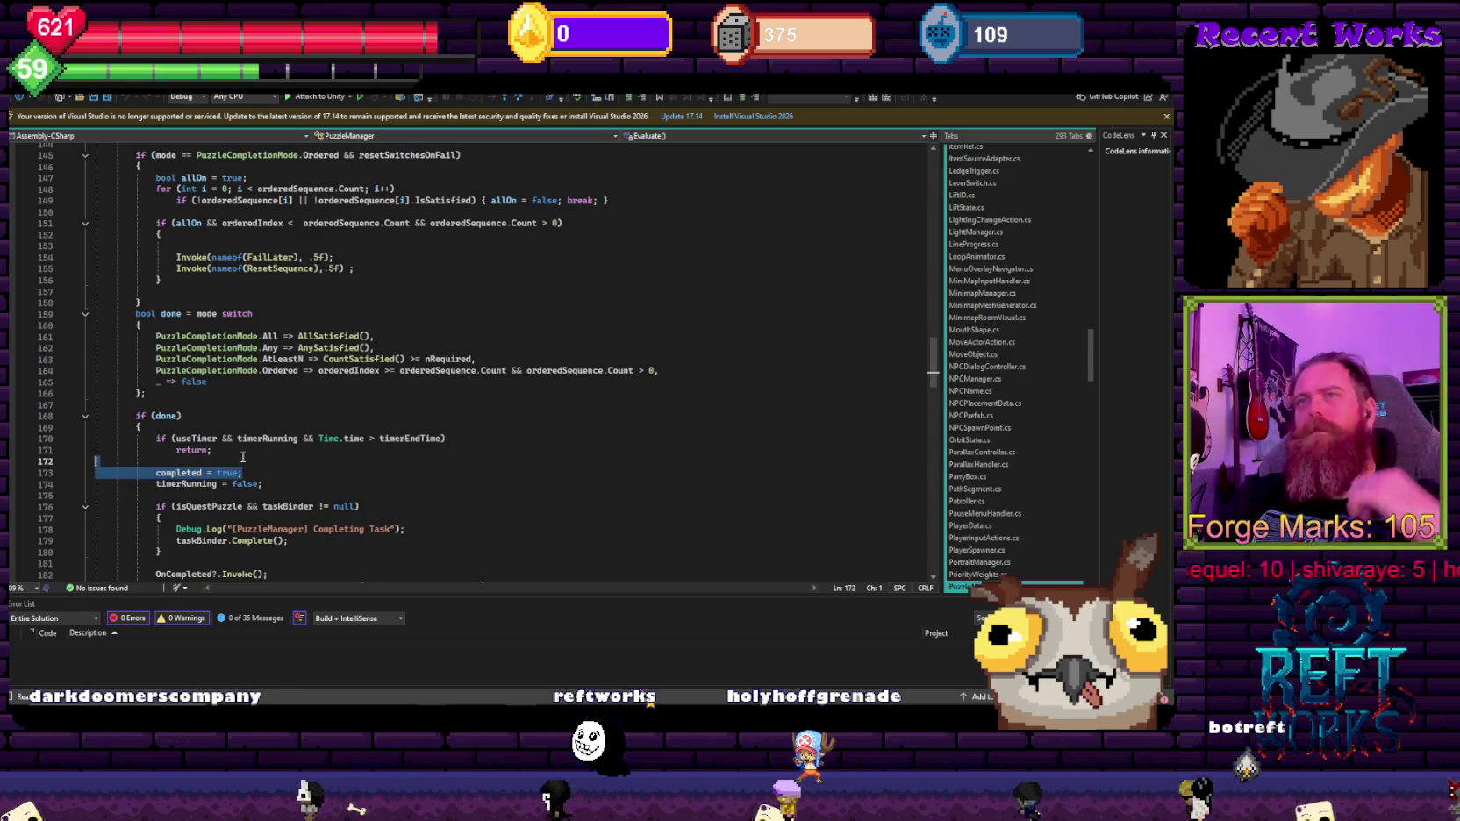
pyautogui.scroll(-3, 307, 483)
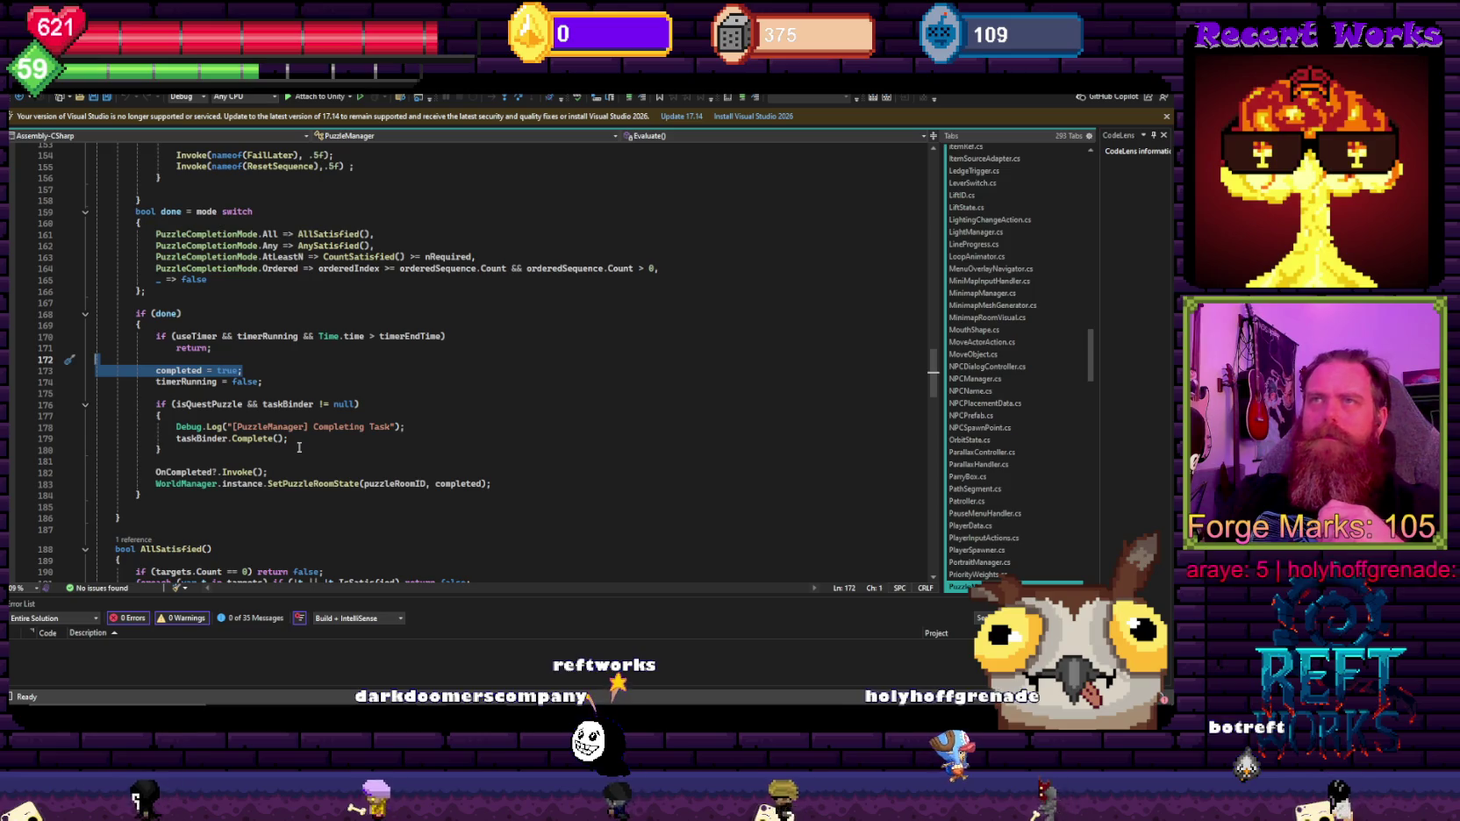
pyautogui.scroll(-2, 302, 442)
pyautogui.scroll(-4, 299, 441)
pyautogui.scroll(-4, 294, 439)
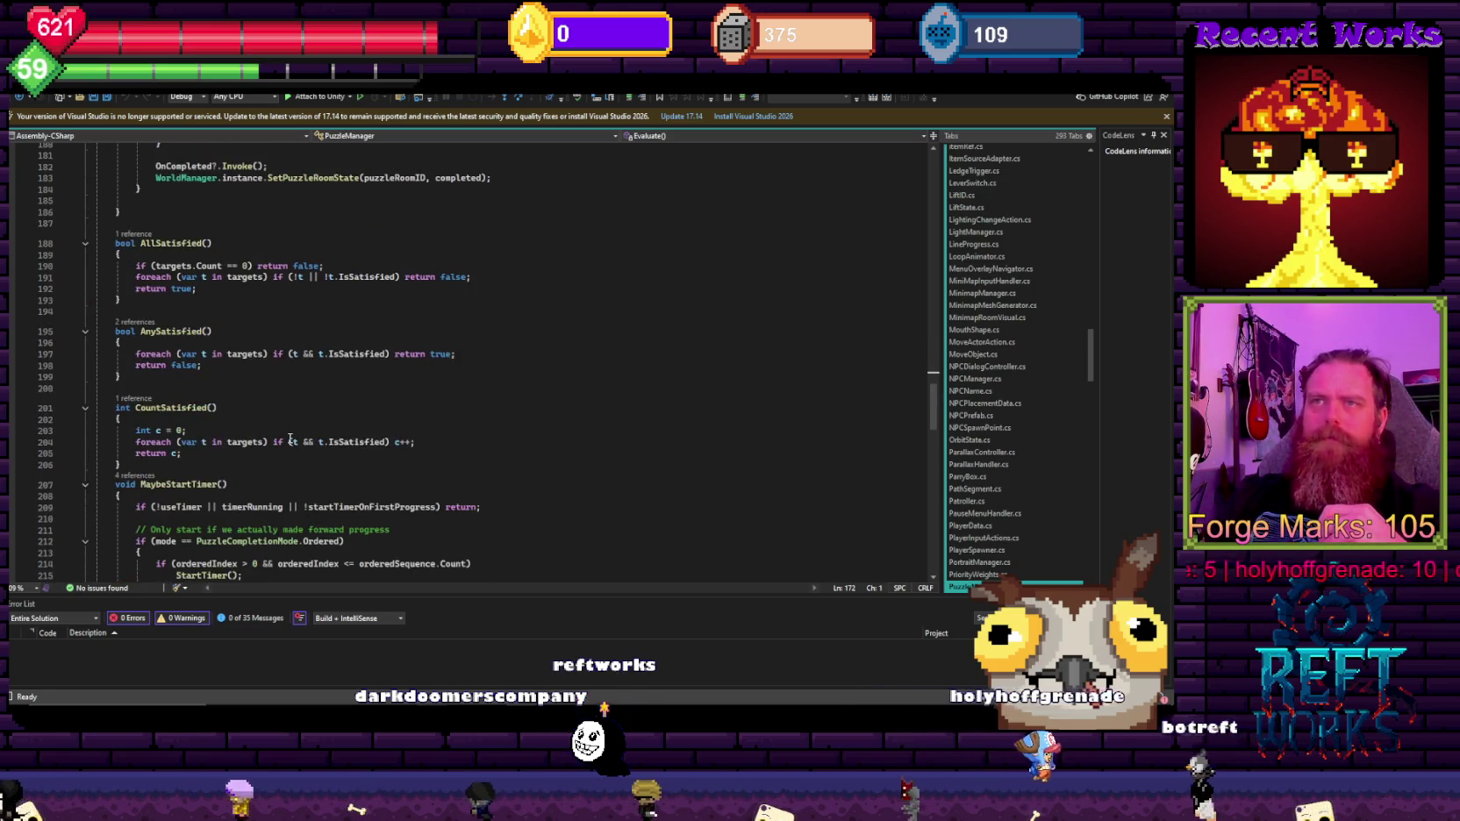
pyautogui.scroll(8, 289, 437)
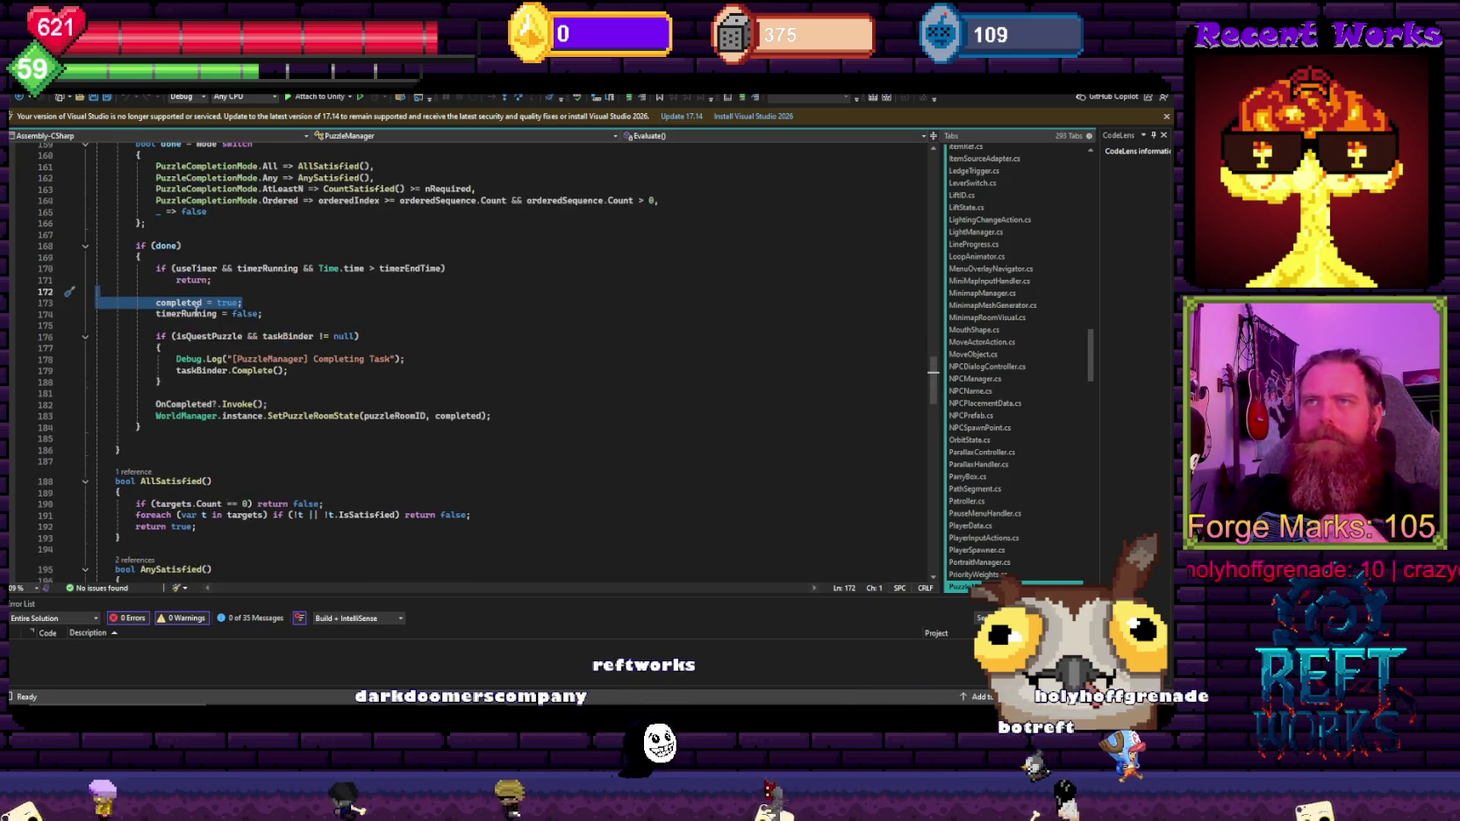
pyautogui.click(201, 303)
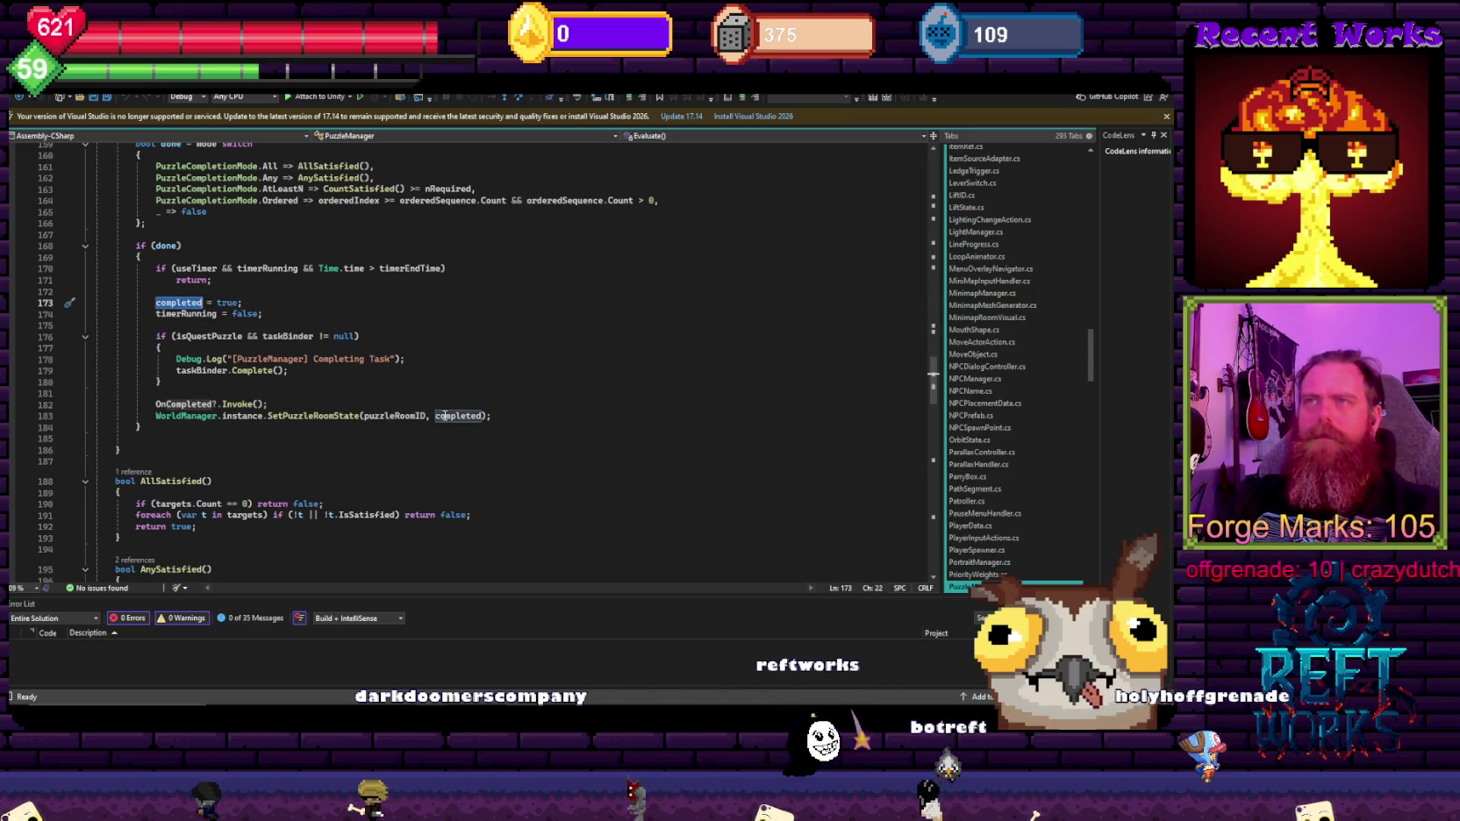
pyautogui.scroll(7, 426, 509)
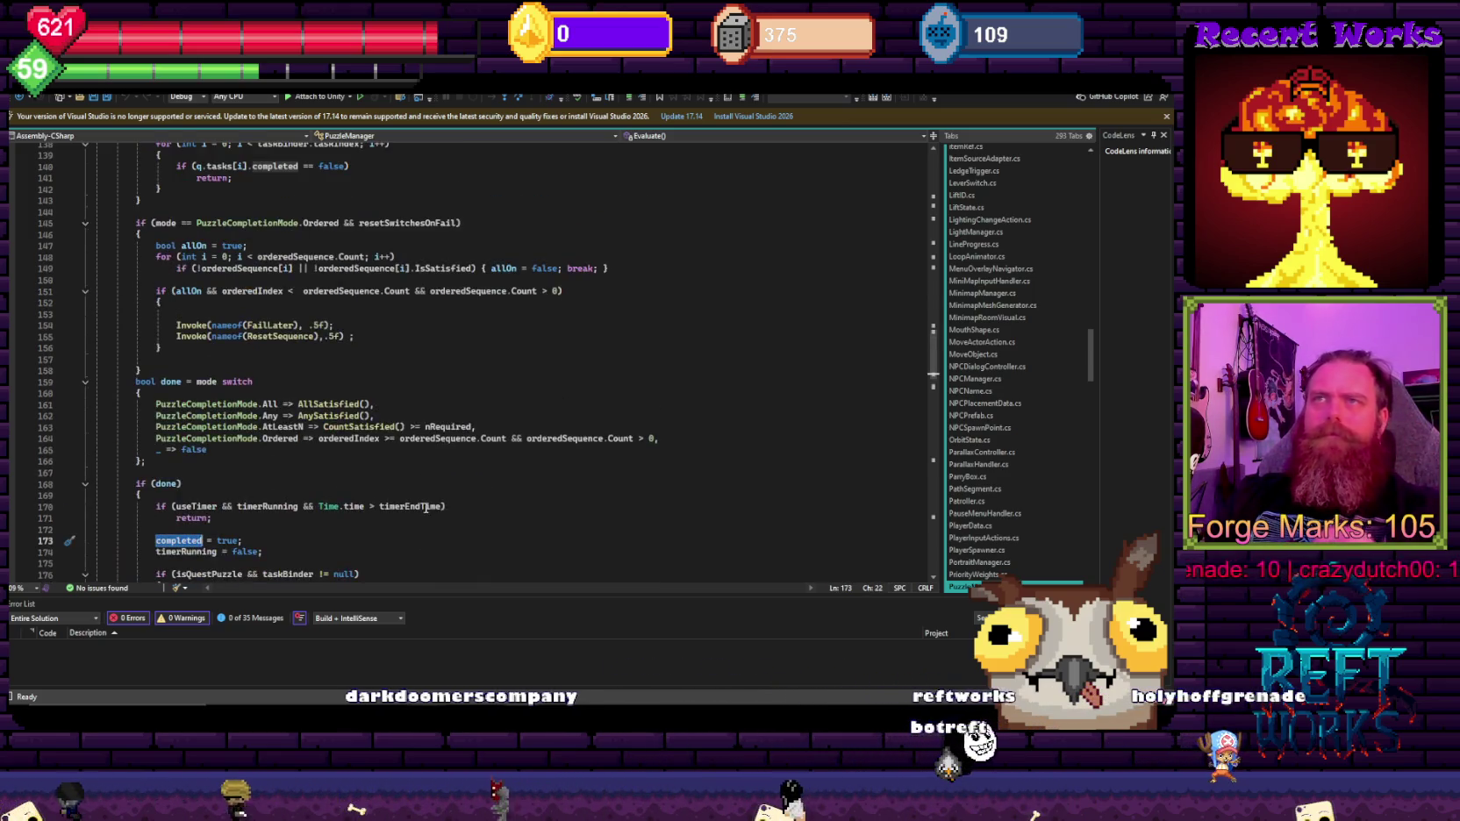
pyautogui.scroll(4, 424, 508)
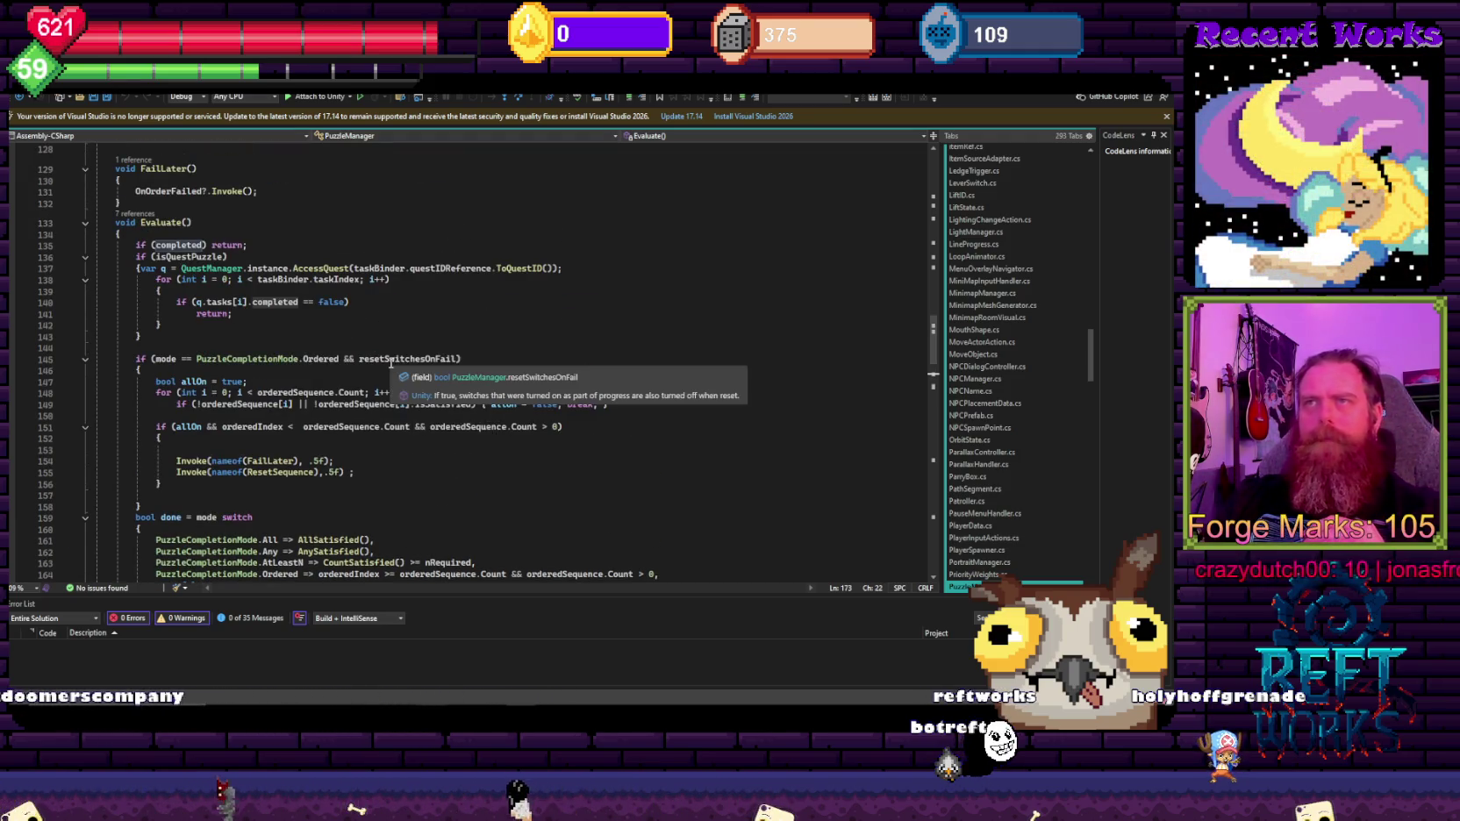
pyautogui.scroll(5, 394, 377)
pyautogui.scroll(3, 377, 439)
pyautogui.scroll(1, 372, 444)
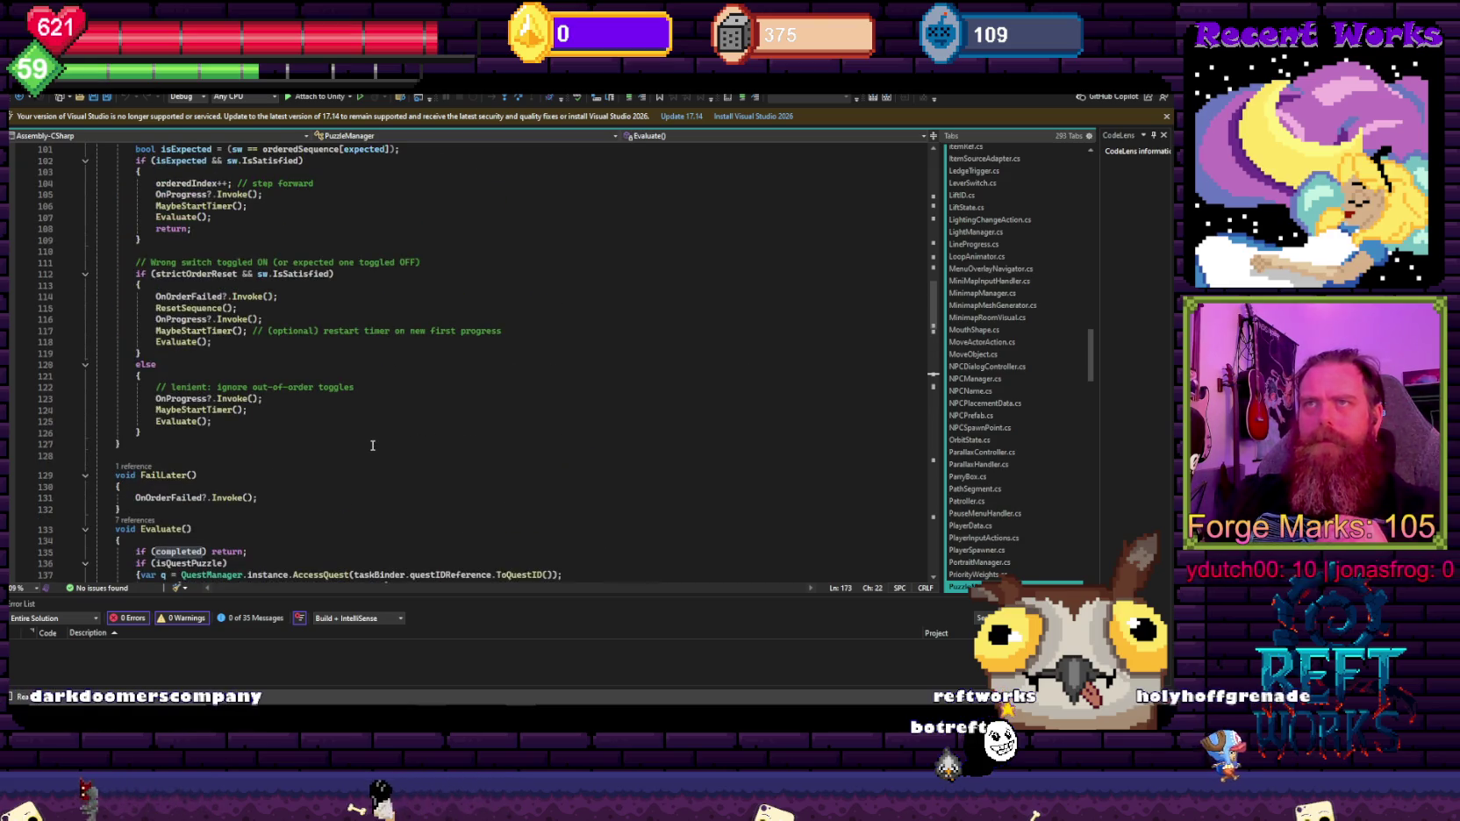
pyautogui.scroll(2, 372, 444)
pyautogui.scroll(-8, 370, 446)
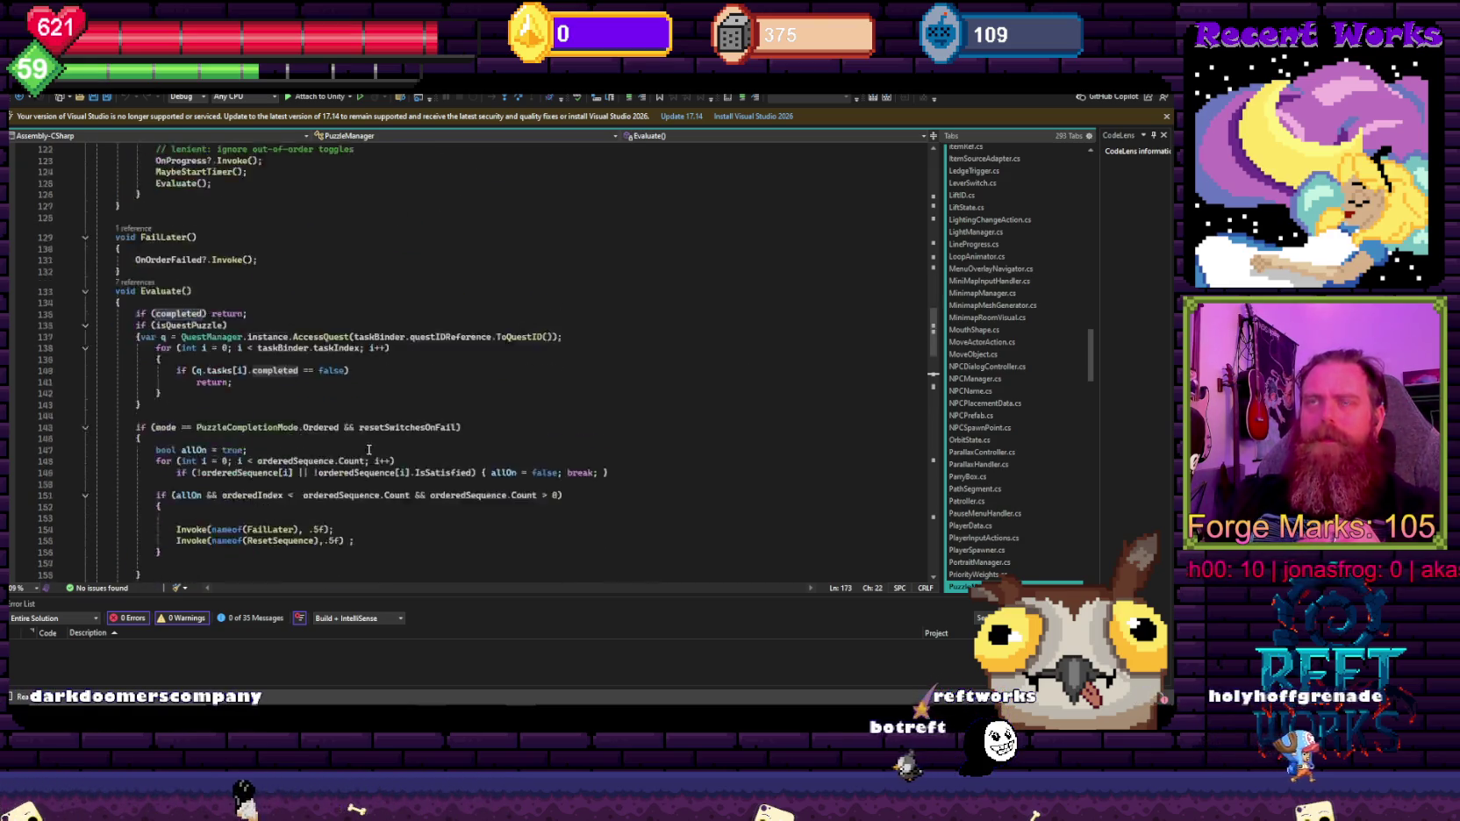
pyautogui.scroll(-10, 360, 444)
pyautogui.scroll(-4, 351, 443)
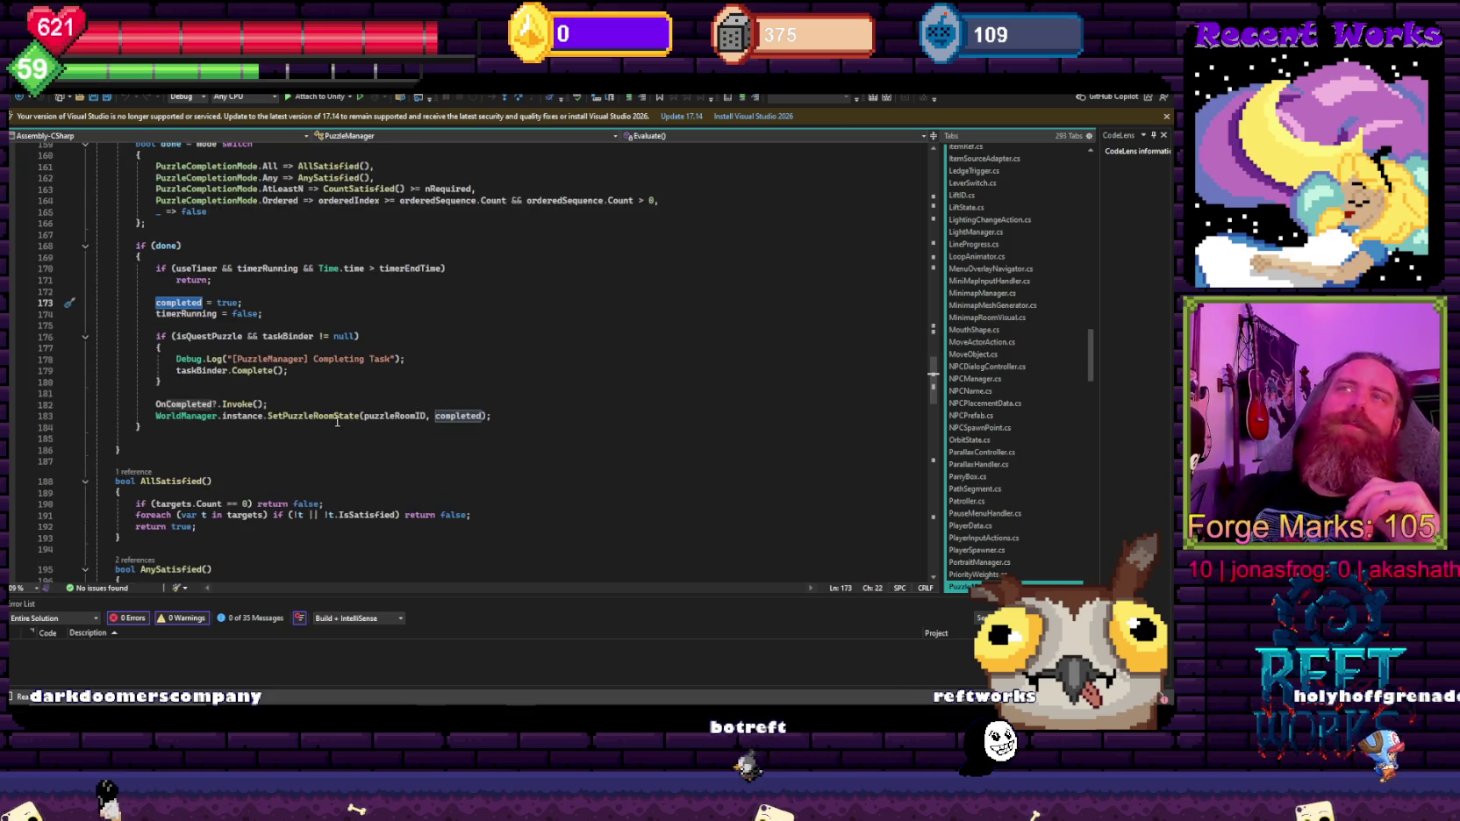
pyautogui.scroll(3, 337, 422)
pyautogui.moveTo(759, 313)
pyautogui.mouseDown()
pyautogui.moveTo(123, 246)
pyautogui.moveTo(133, 163)
pyautogui.mouseUp()
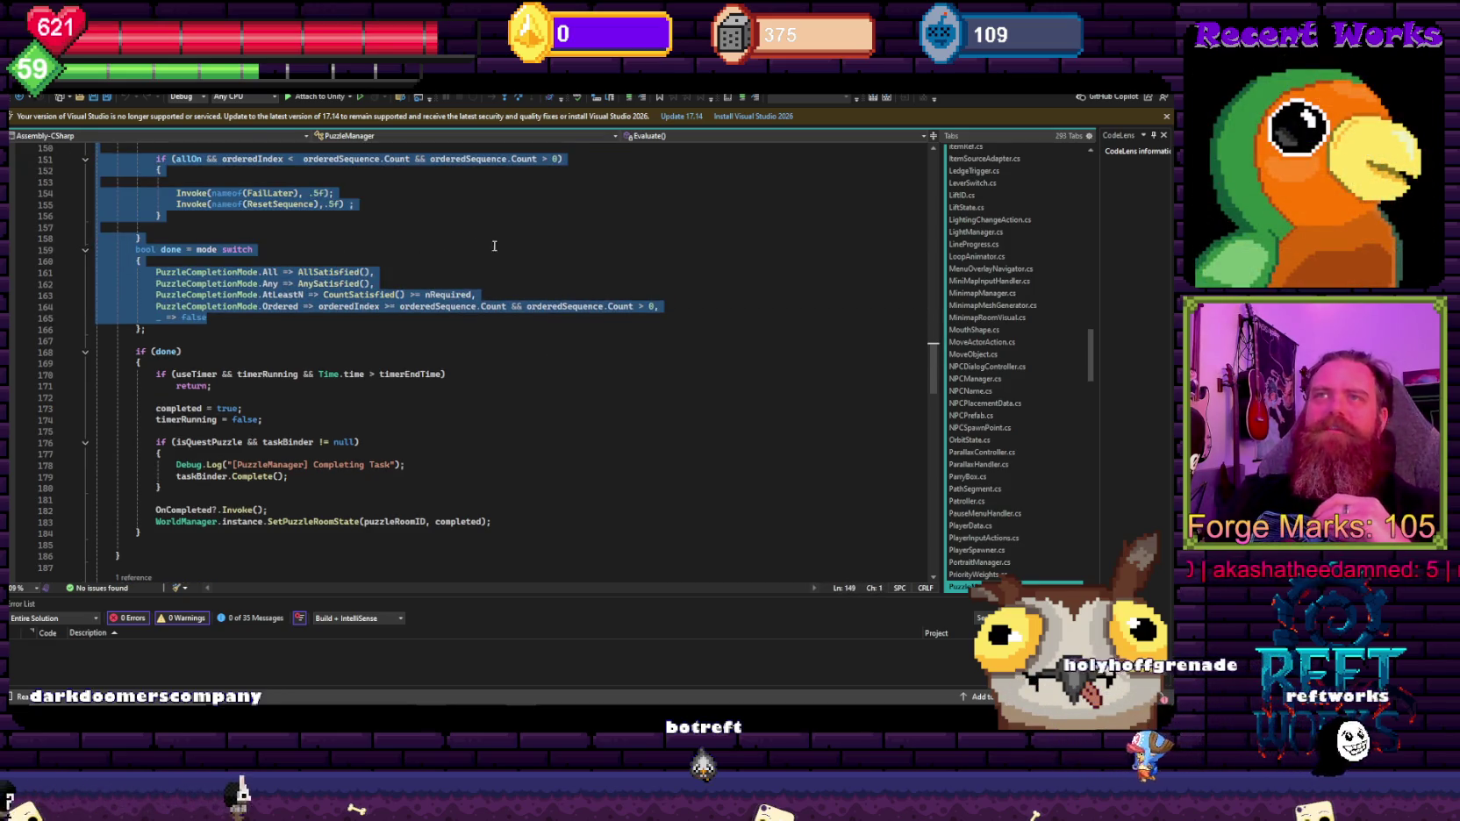
pyautogui.click(495, 246)
pyautogui.moveTo(408, 349); pyautogui.dragTo(283, 273)
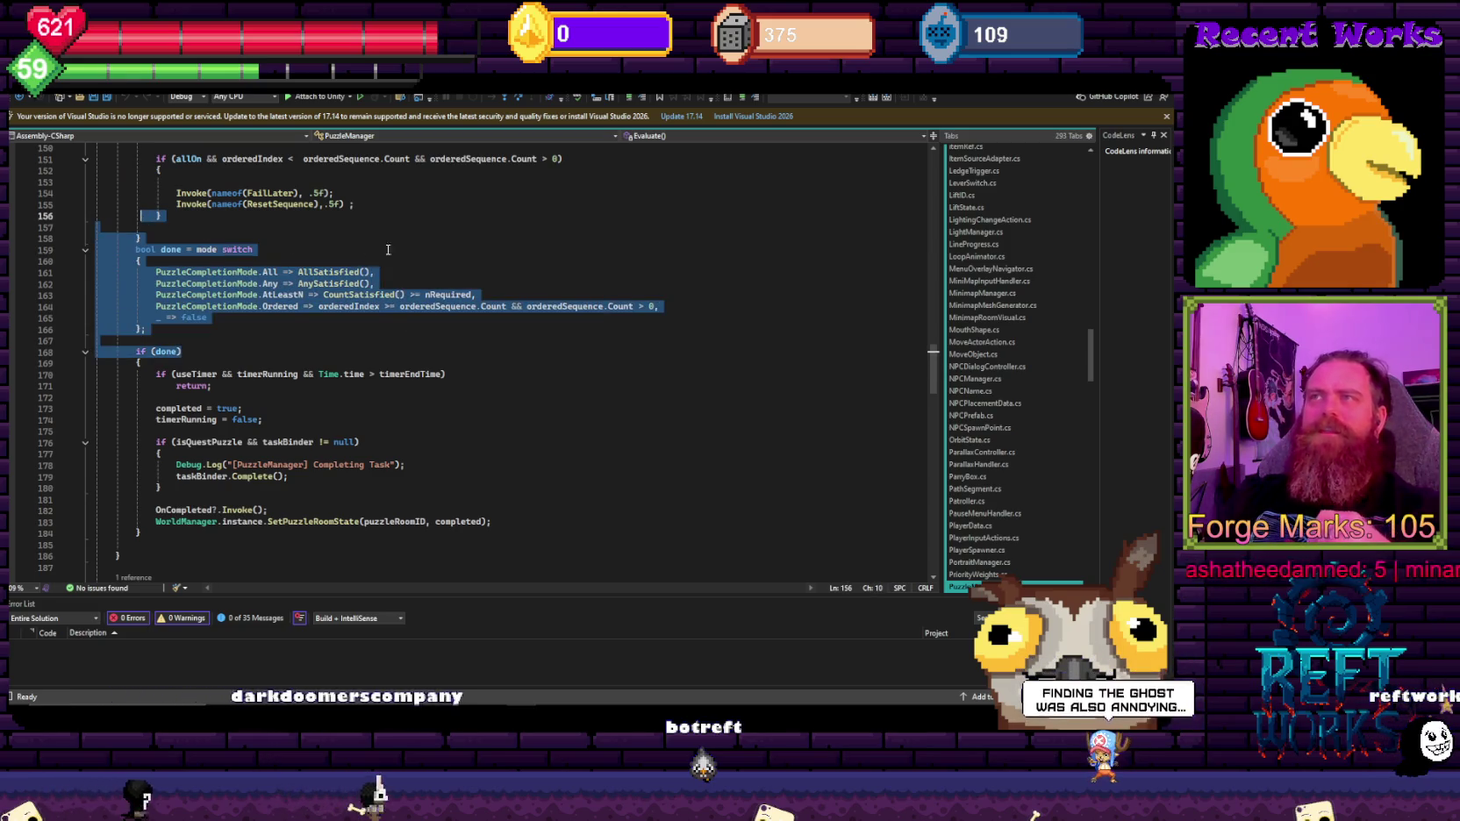
pyautogui.scroll(3, 391, 308)
pyautogui.click(378, 311)
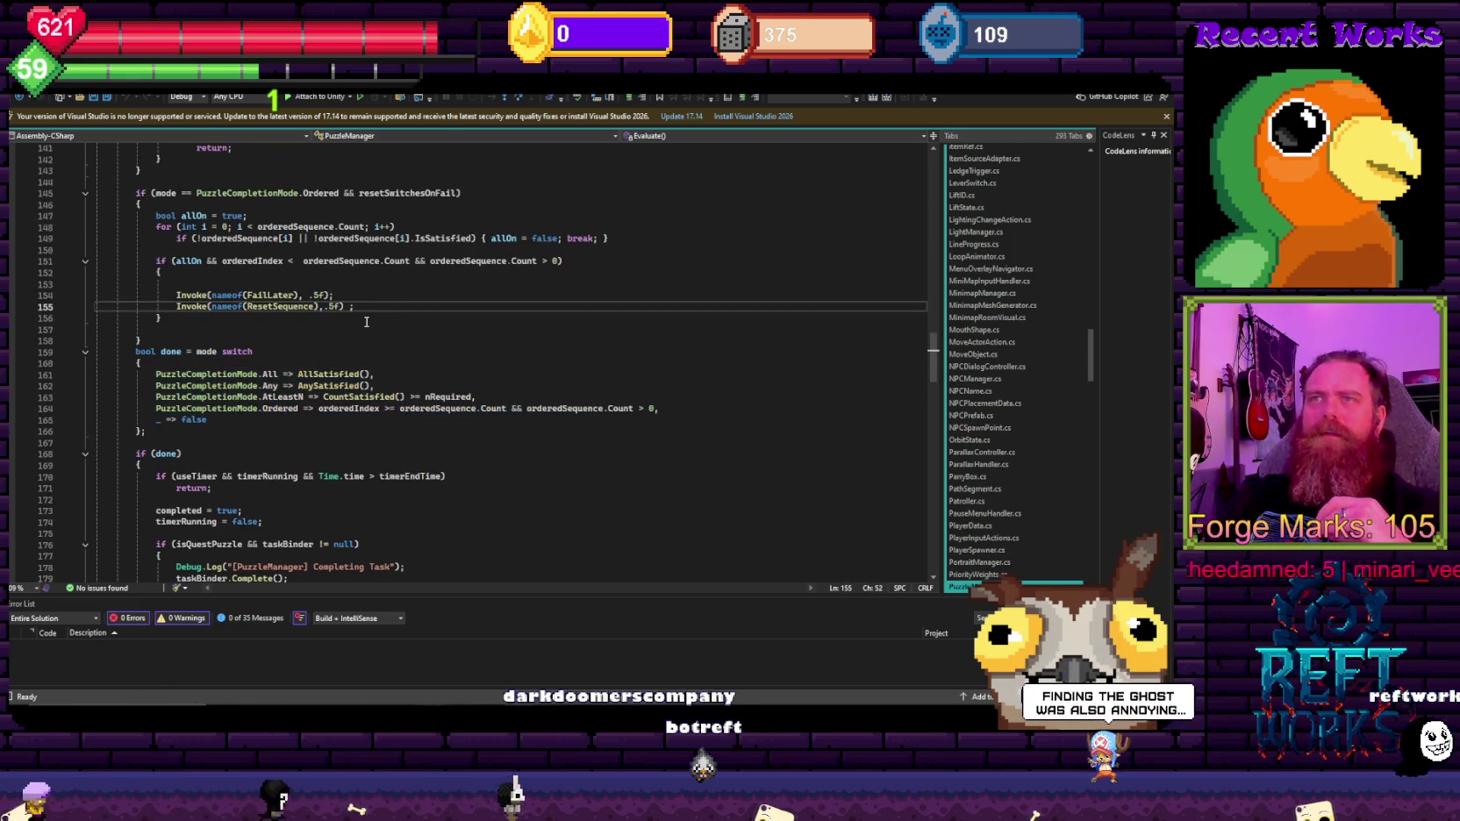
pyautogui.scroll(5, 366, 322)
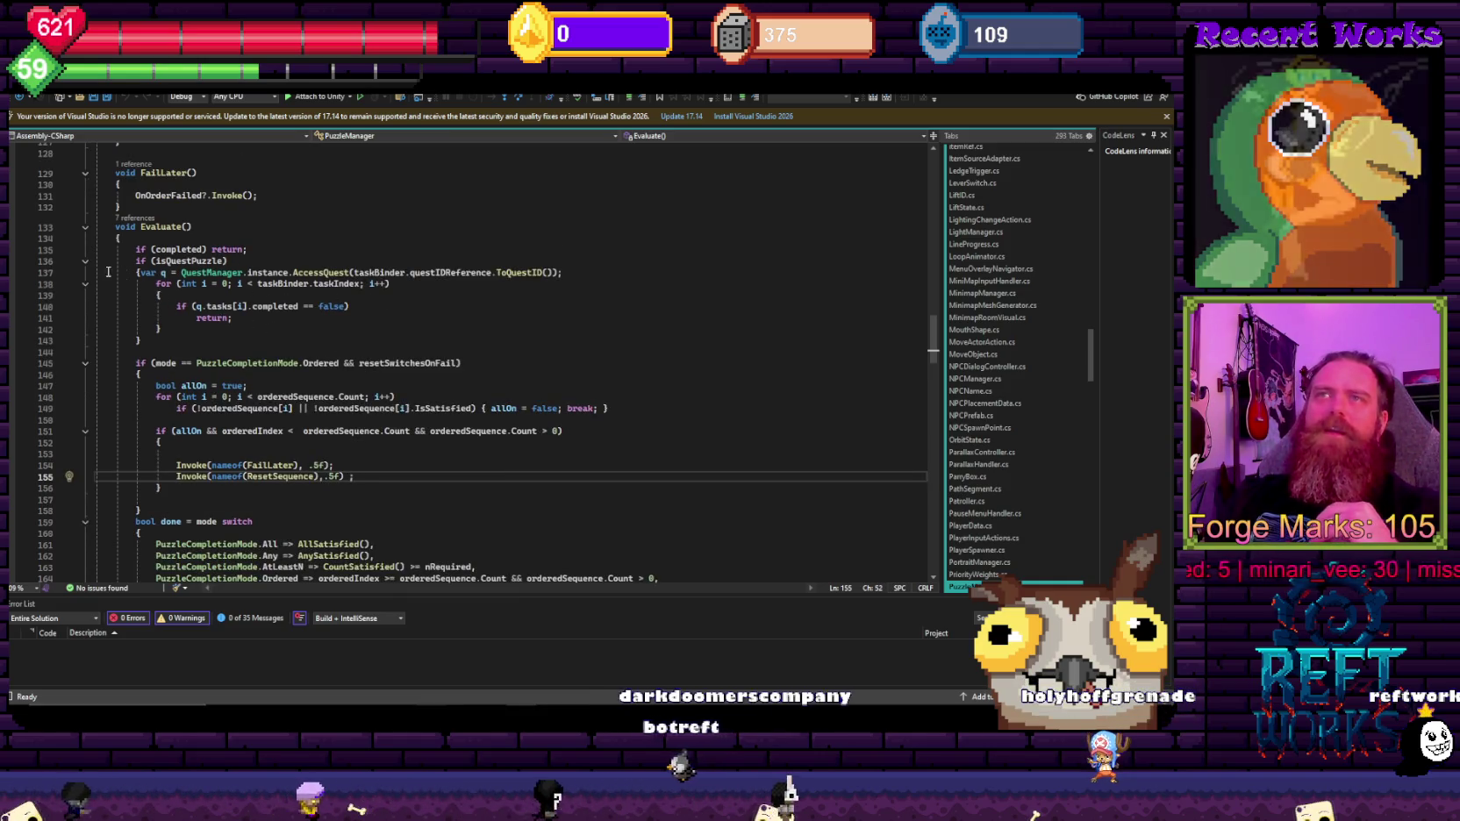
pyautogui.moveTo(98, 249); pyautogui.dragTo(340, 252)
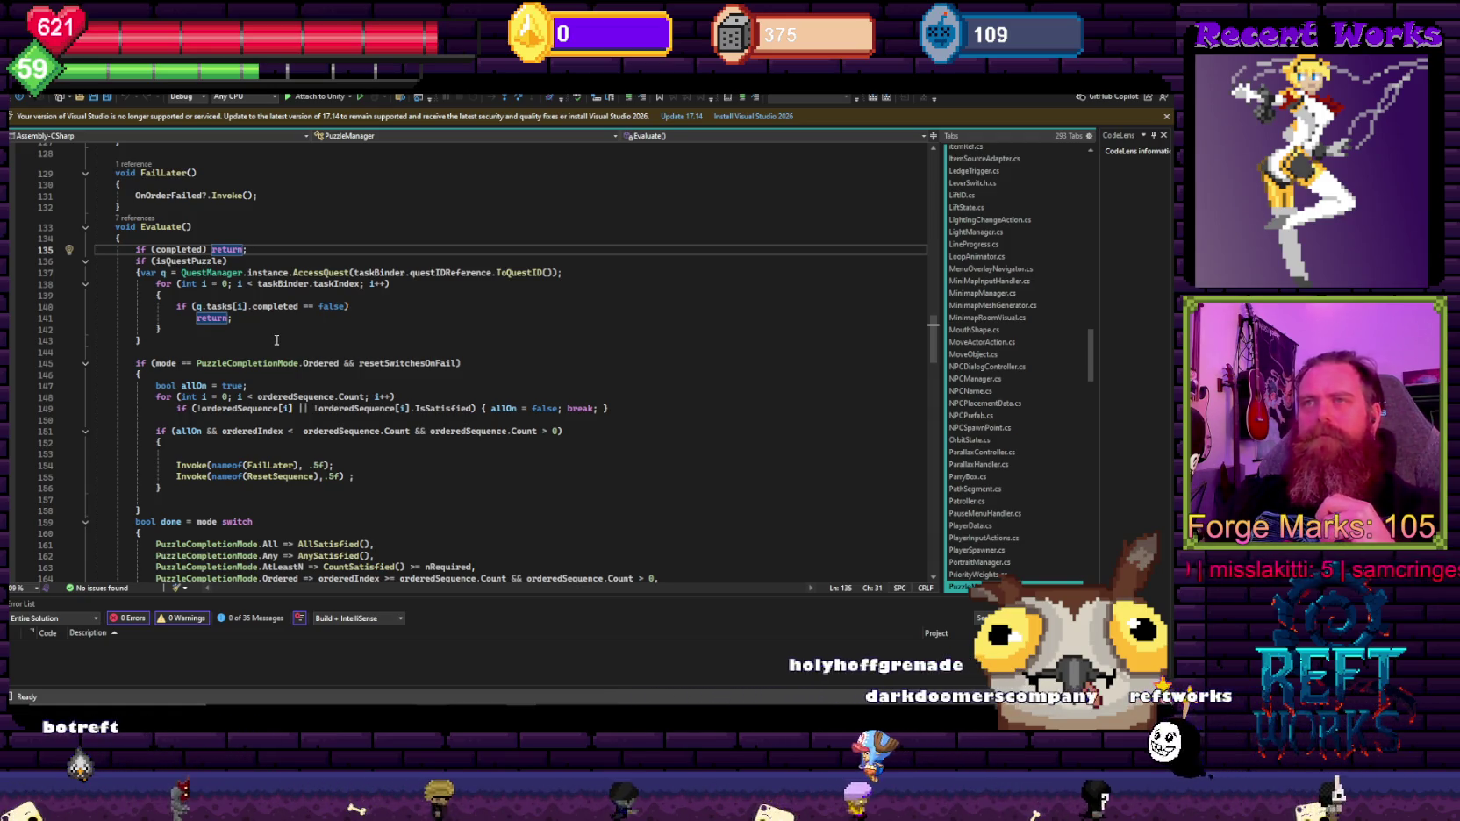
pyautogui.scroll(2, 276, 340)
pyautogui.scroll(3, 276, 338)
pyautogui.scroll(12, 276, 335)
pyautogui.scroll(5, 276, 335)
pyautogui.scroll(9, 276, 335)
pyautogui.scroll(3, 276, 335)
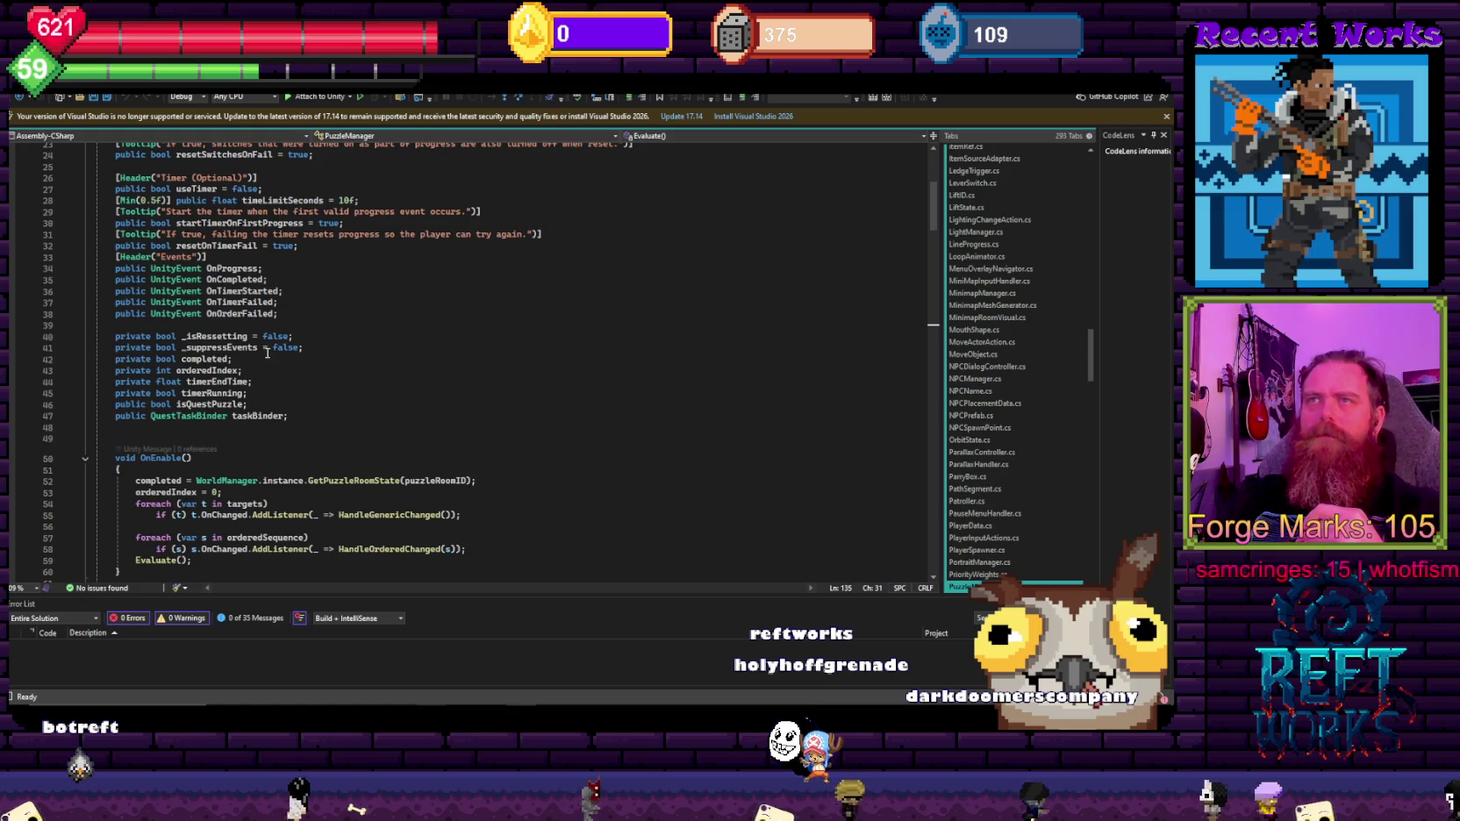
# Step: Add a 'public bool repeatable;' field below _suppressEvents and save the script
pyautogui.click(266, 350)
pyautogui.press('End')
pyautogui.press('Return')
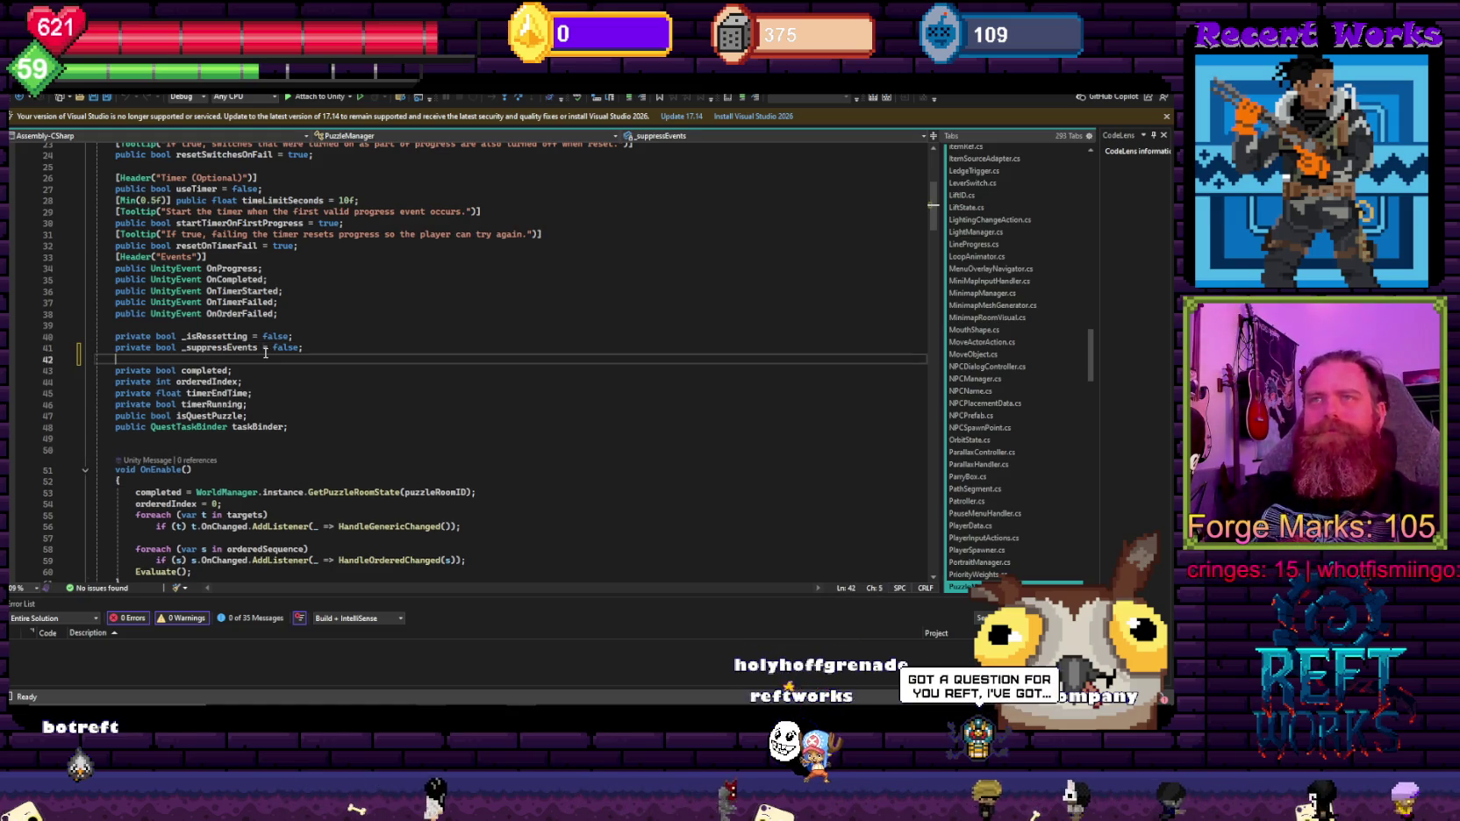
pyautogui.write('public bo')
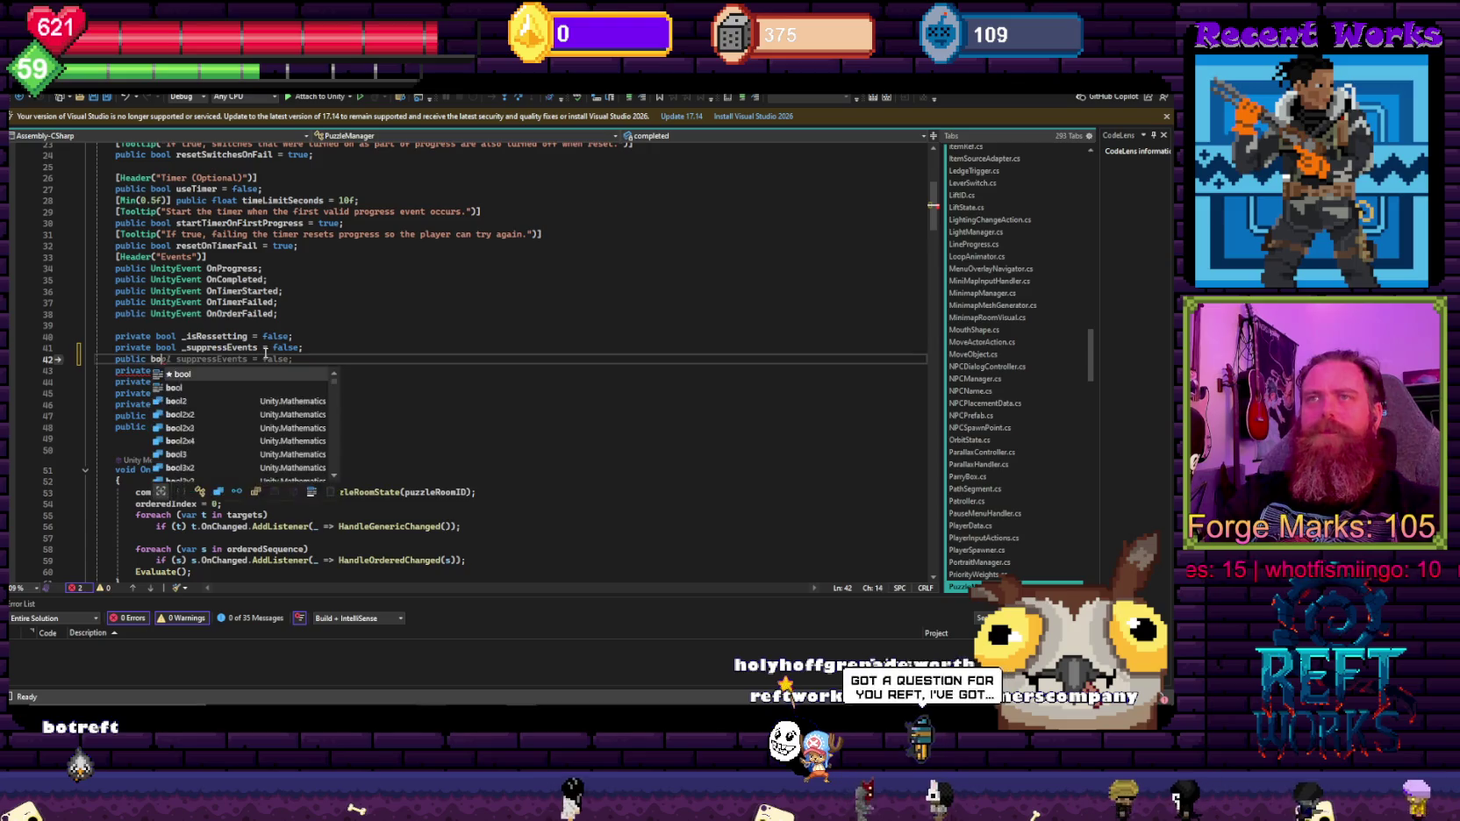
pyautogui.write('ol r')
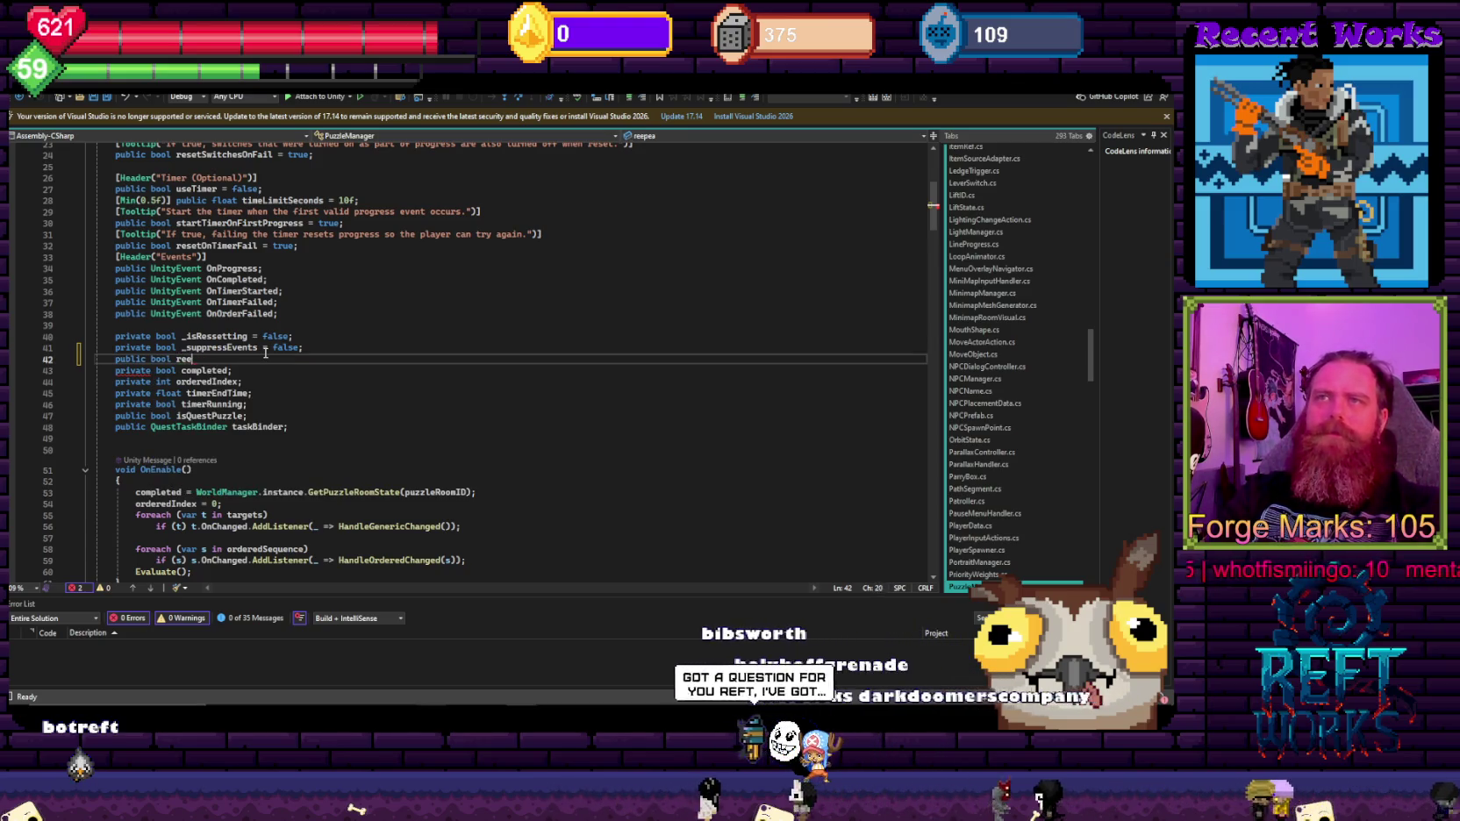
pyautogui.write('epeatab')
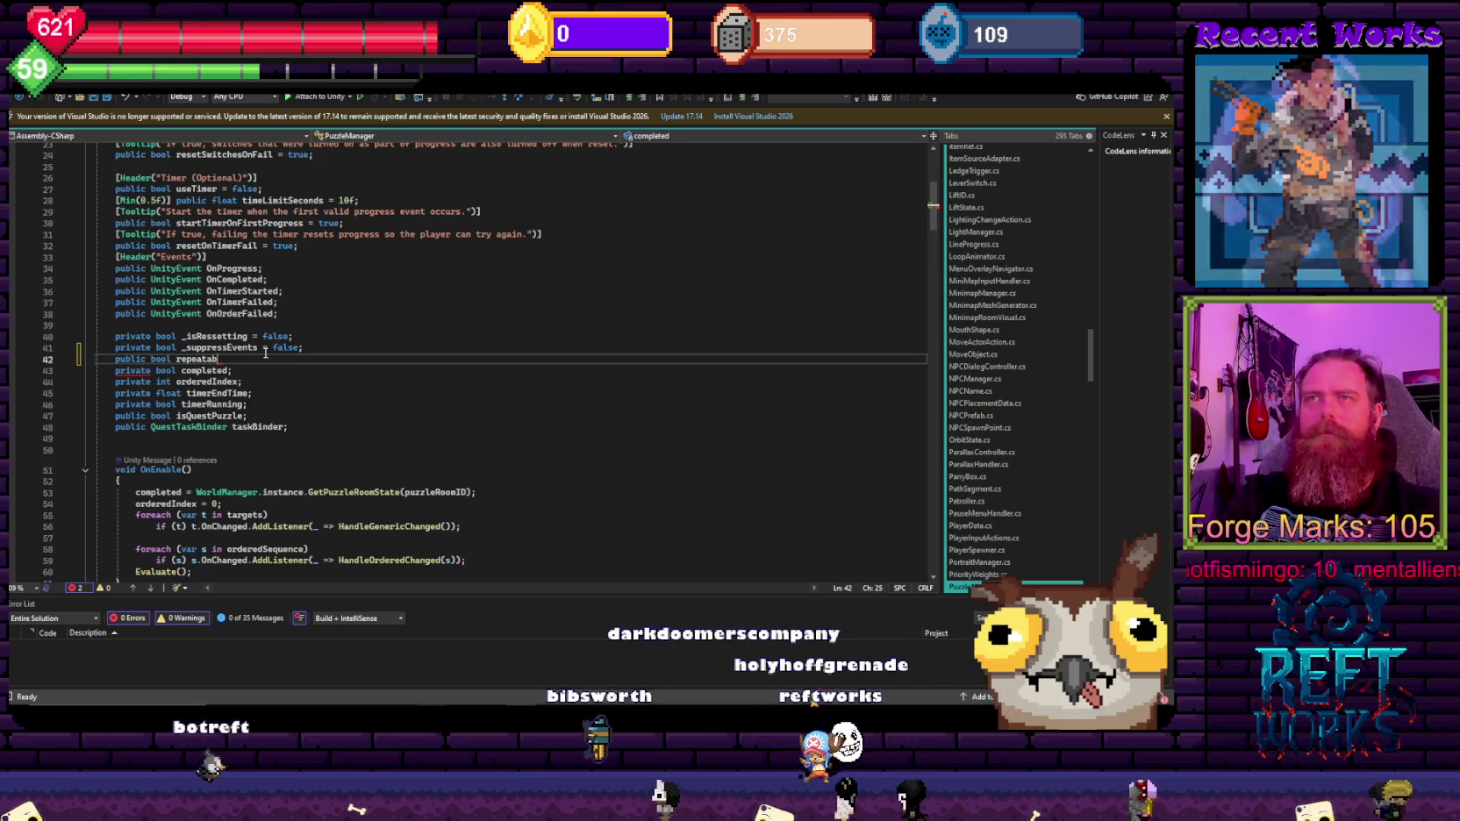
pyautogui.write('le;')
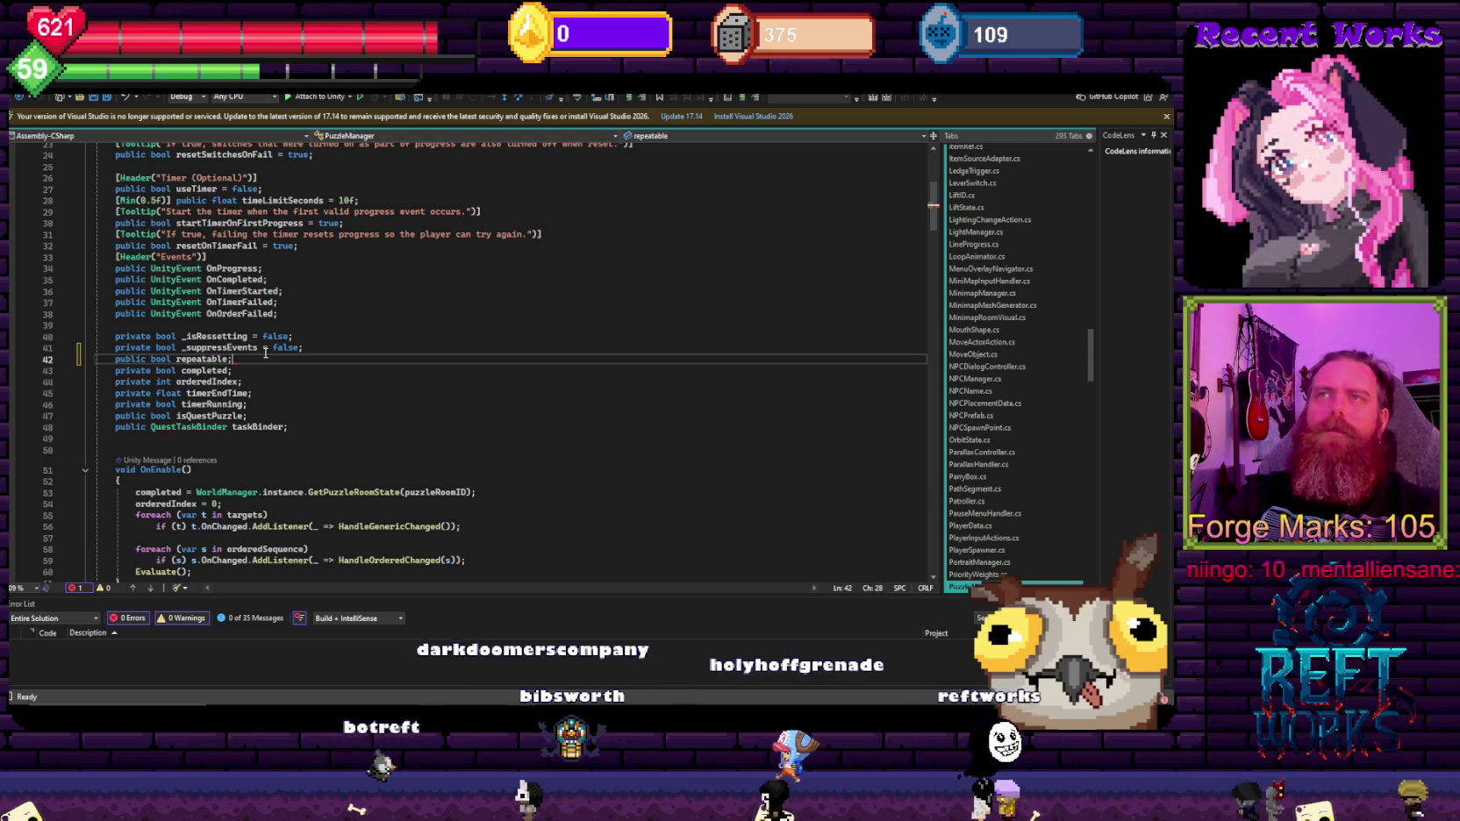
pyautogui.hotkey('ctrl', 's')
# Step: In Evaluate, change line 136 to 'if (completed && !repeatable) return;'
pyautogui.scroll(-13, 226, 522)
pyautogui.scroll(-9, 227, 522)
pyautogui.scroll(-6, 226, 509)
pyautogui.scroll(-5, 225, 495)
pyautogui.scroll(-4, 224, 483)
pyautogui.scroll(3, 224, 483)
pyautogui.scroll(-4, 211, 478)
pyautogui.scroll(-3, 198, 471)
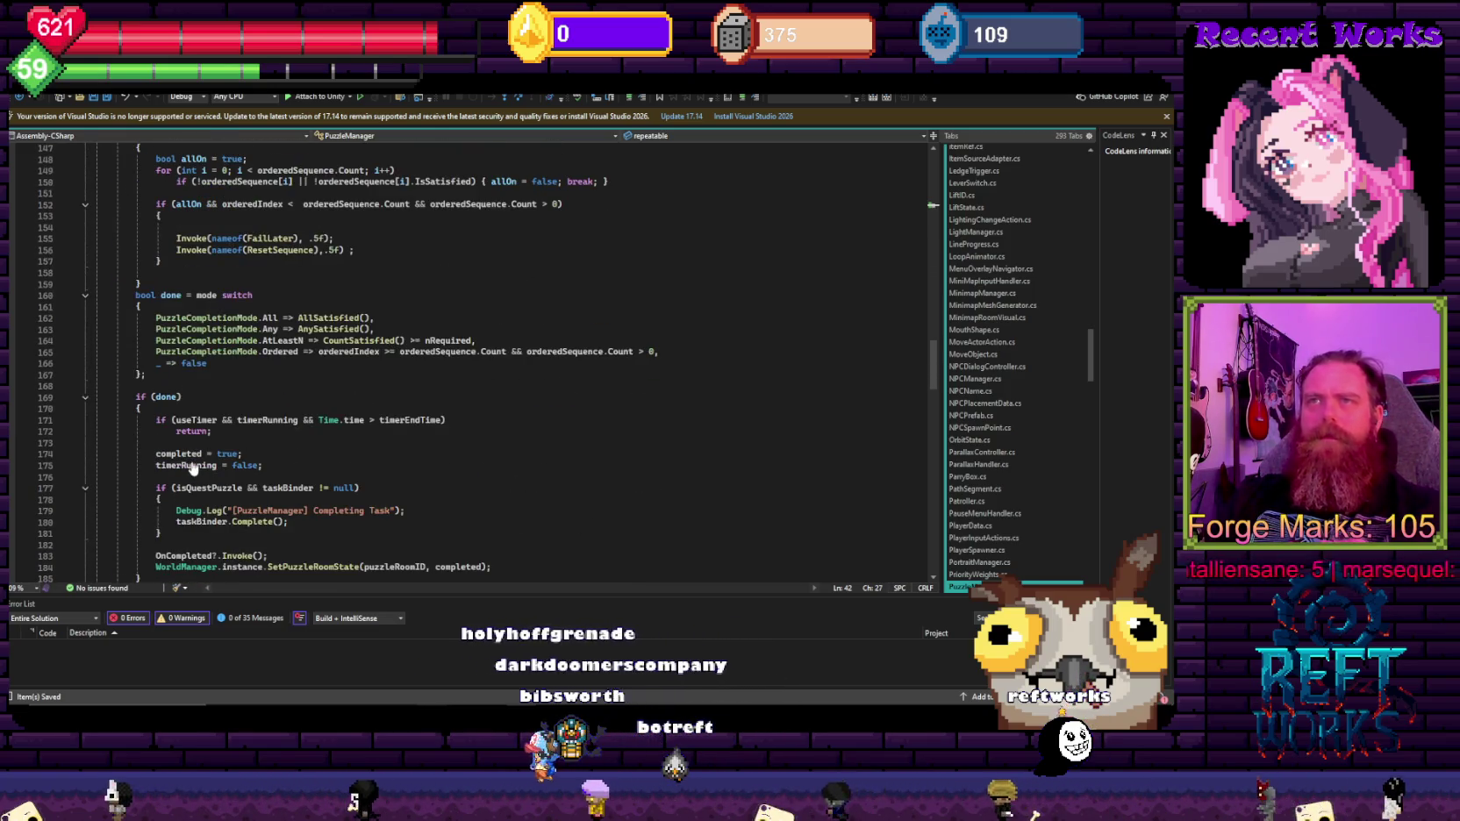
pyautogui.scroll(-1, 195, 468)
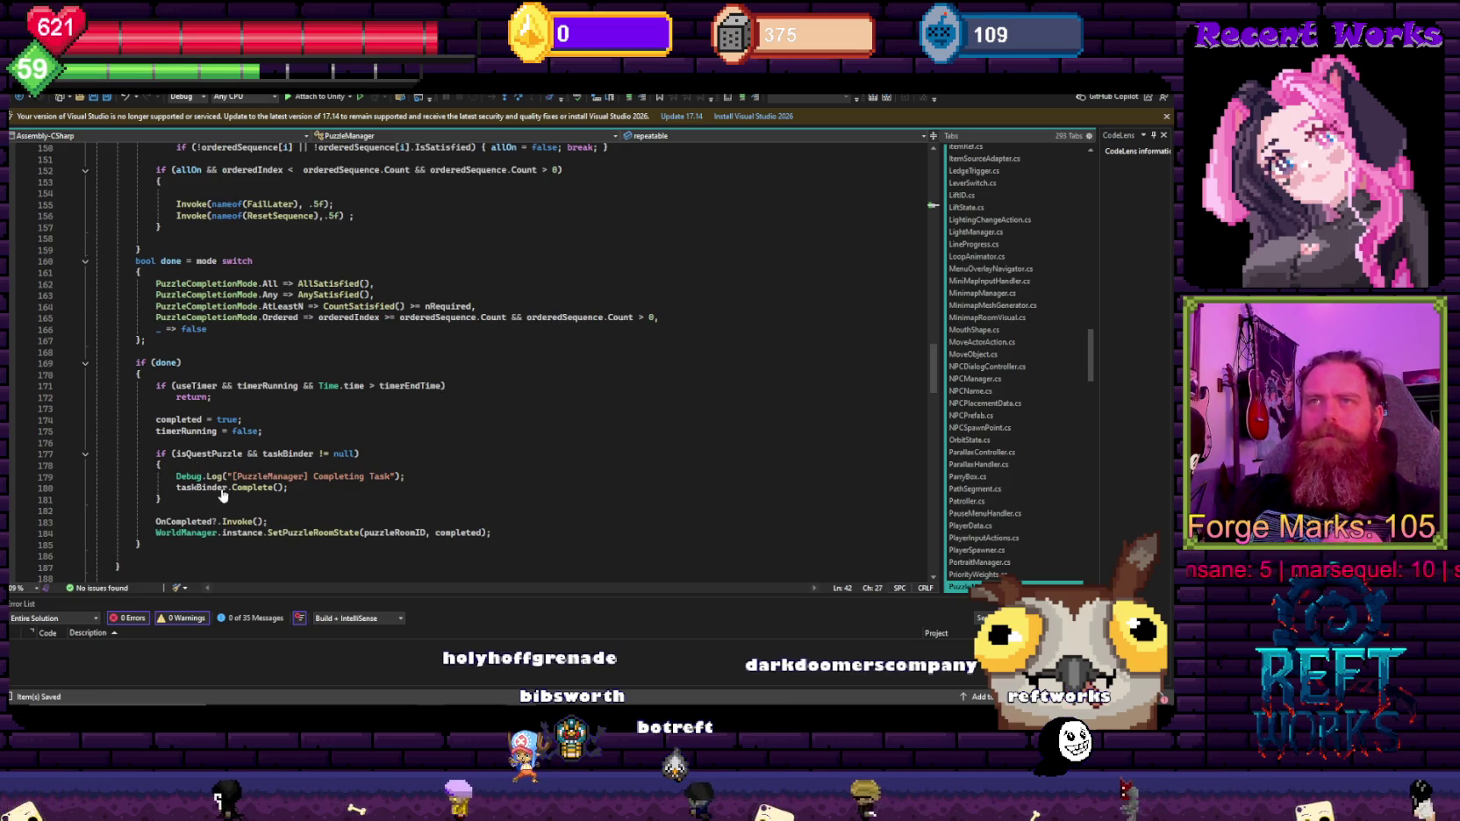
pyautogui.scroll(-2, 202, 438)
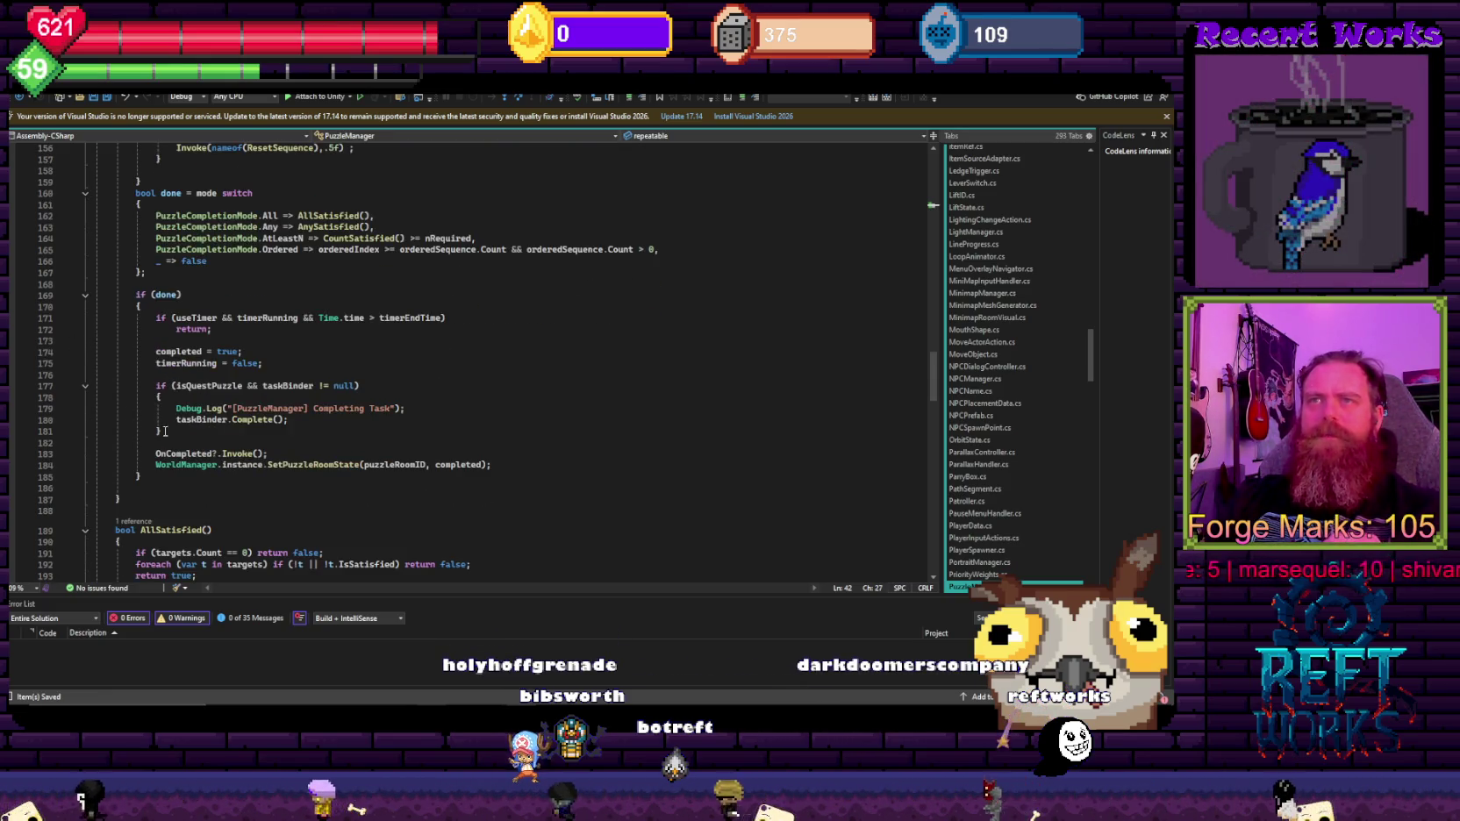
pyautogui.scroll(8, 158, 431)
pyautogui.scroll(8, 170, 424)
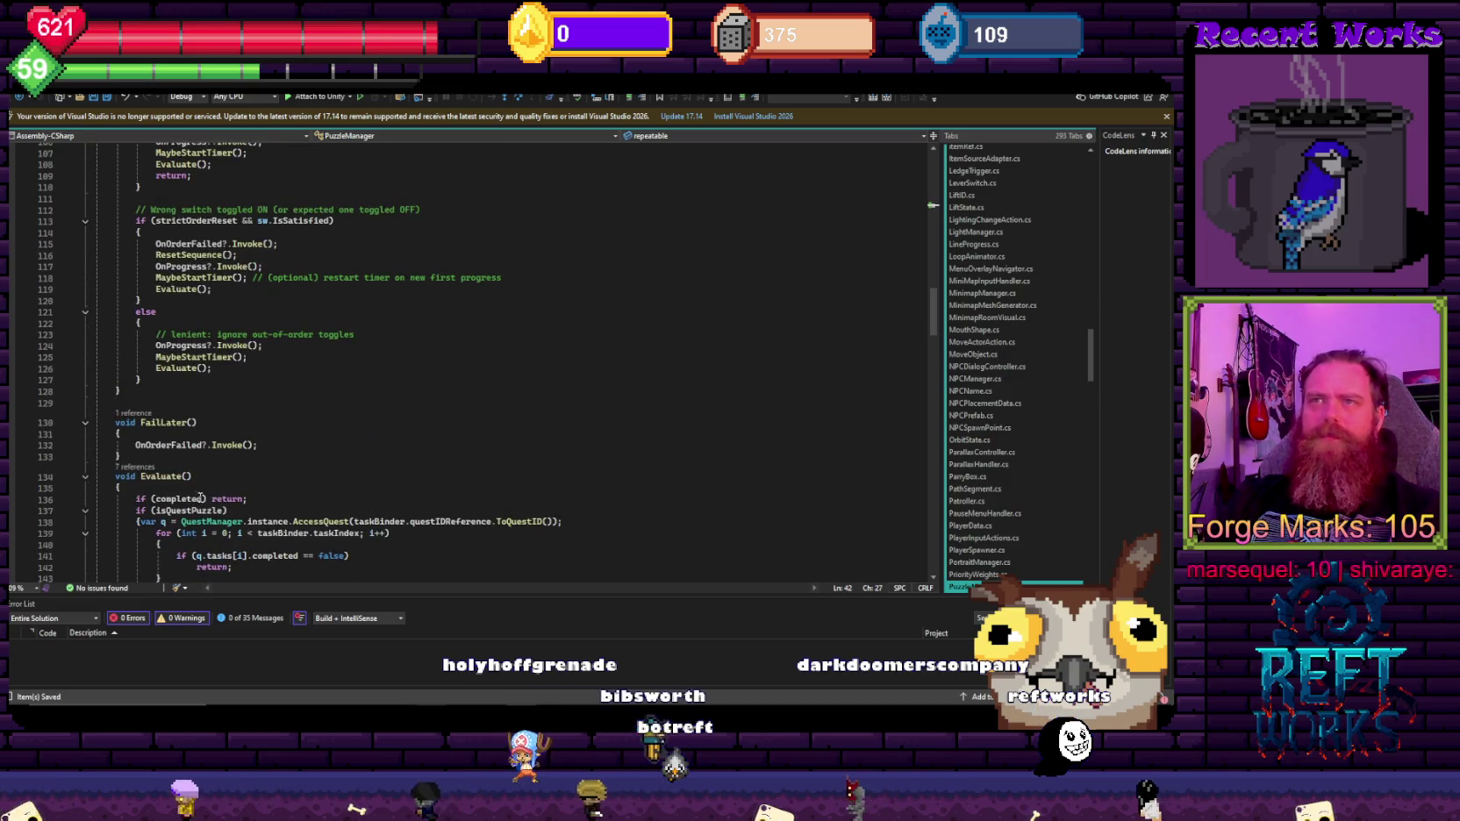
pyautogui.write('&& !')
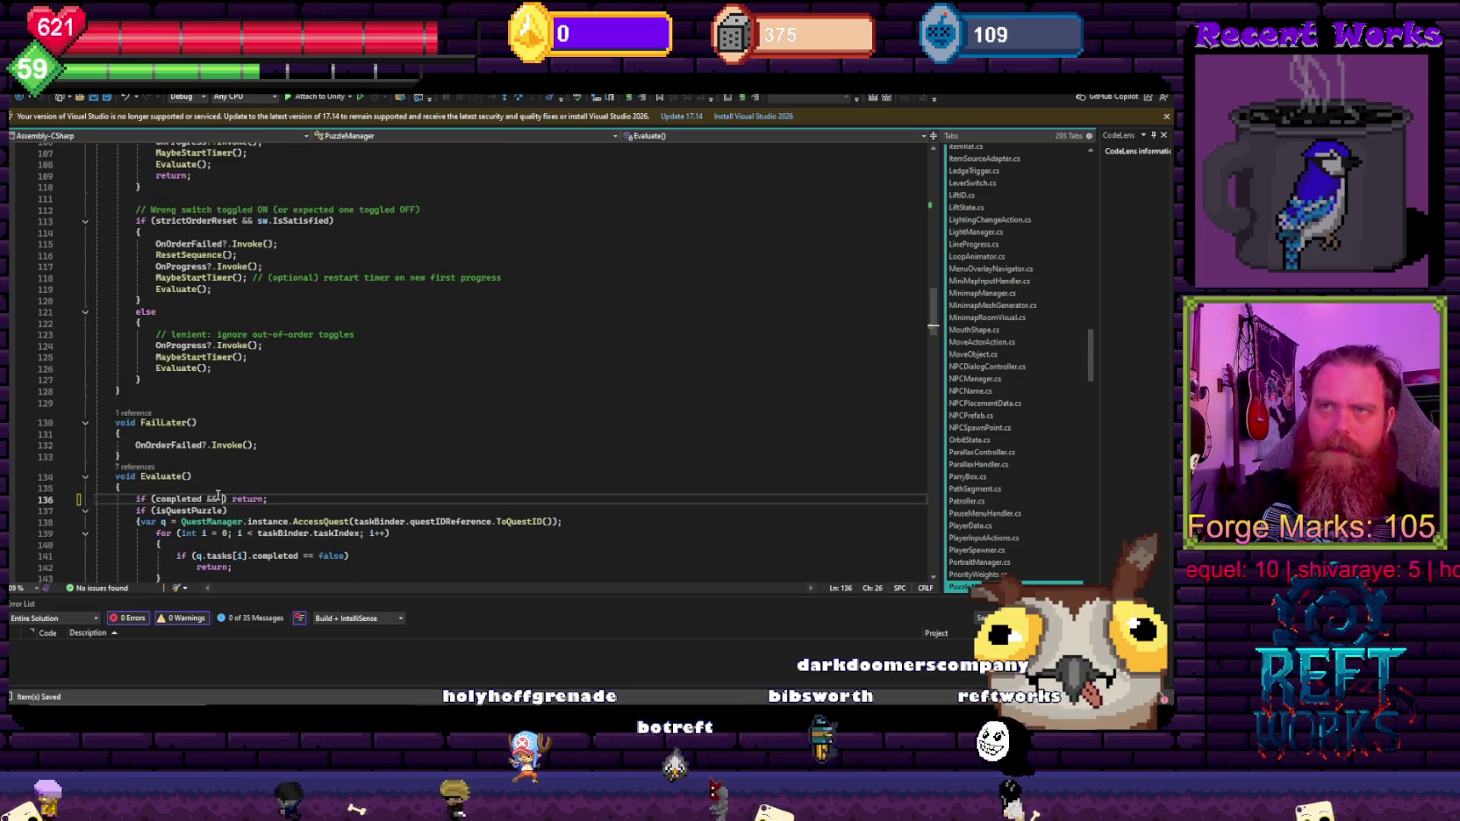
pyautogui.press('Tab')
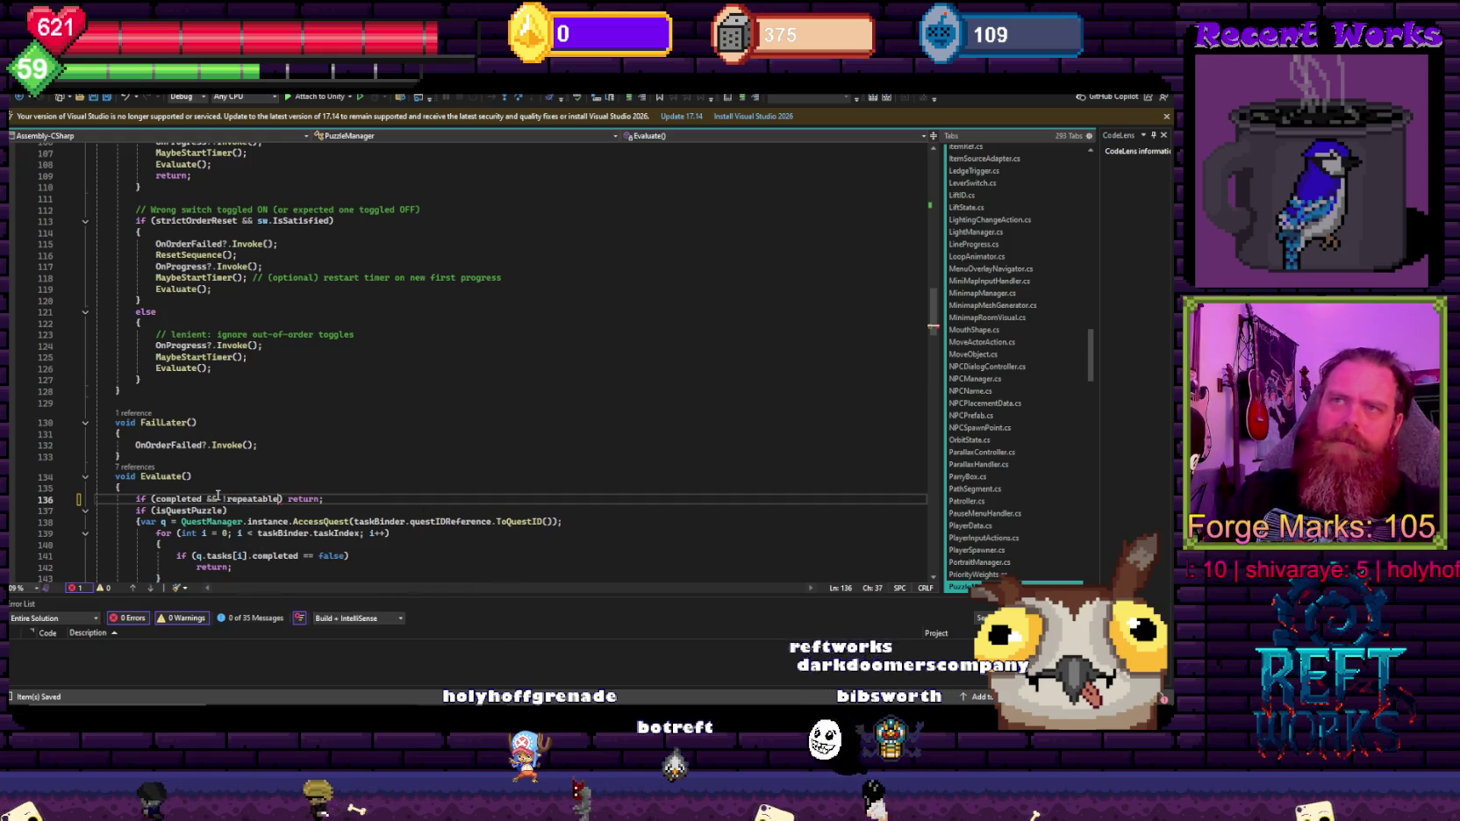
# Step: Select 'completed' and search the script for its first use
pyautogui.click(308, 416)
pyautogui.doubleClick(235, 500)
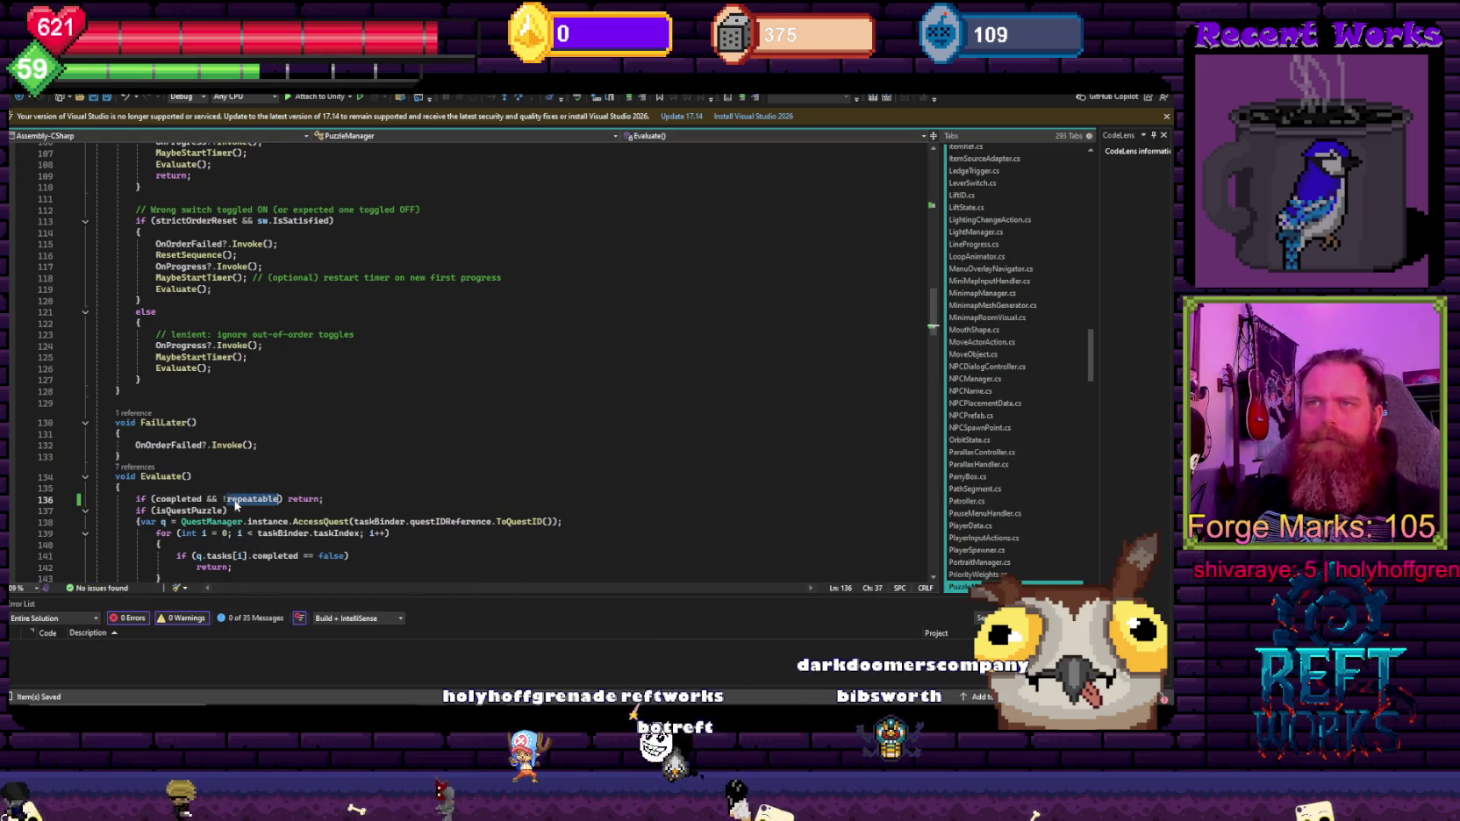
pyautogui.doubleClick(182, 499)
pyautogui.hotkey('ctrl', 'f')
pyautogui.press('Return')
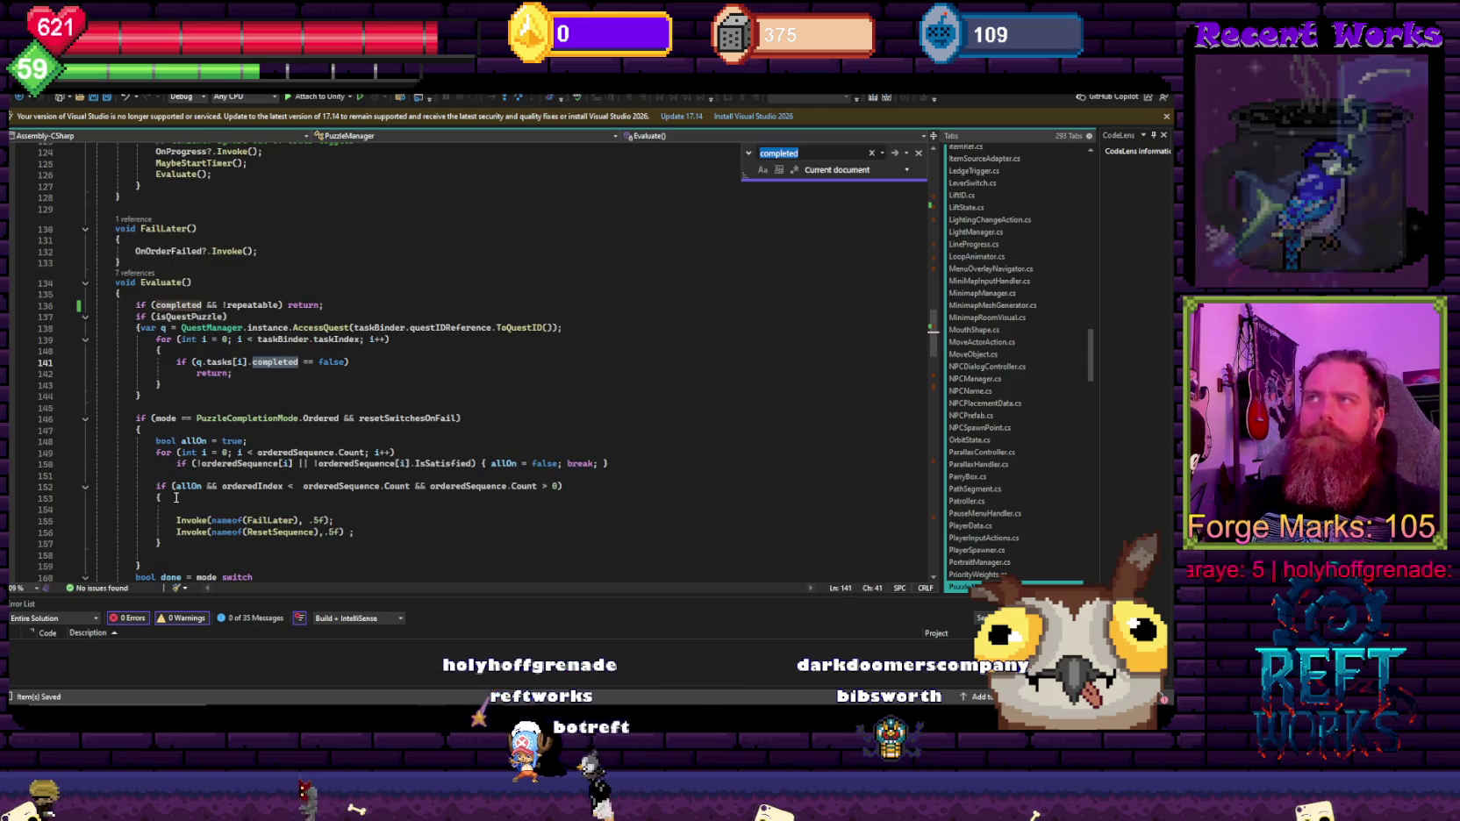
pyautogui.press('Return')
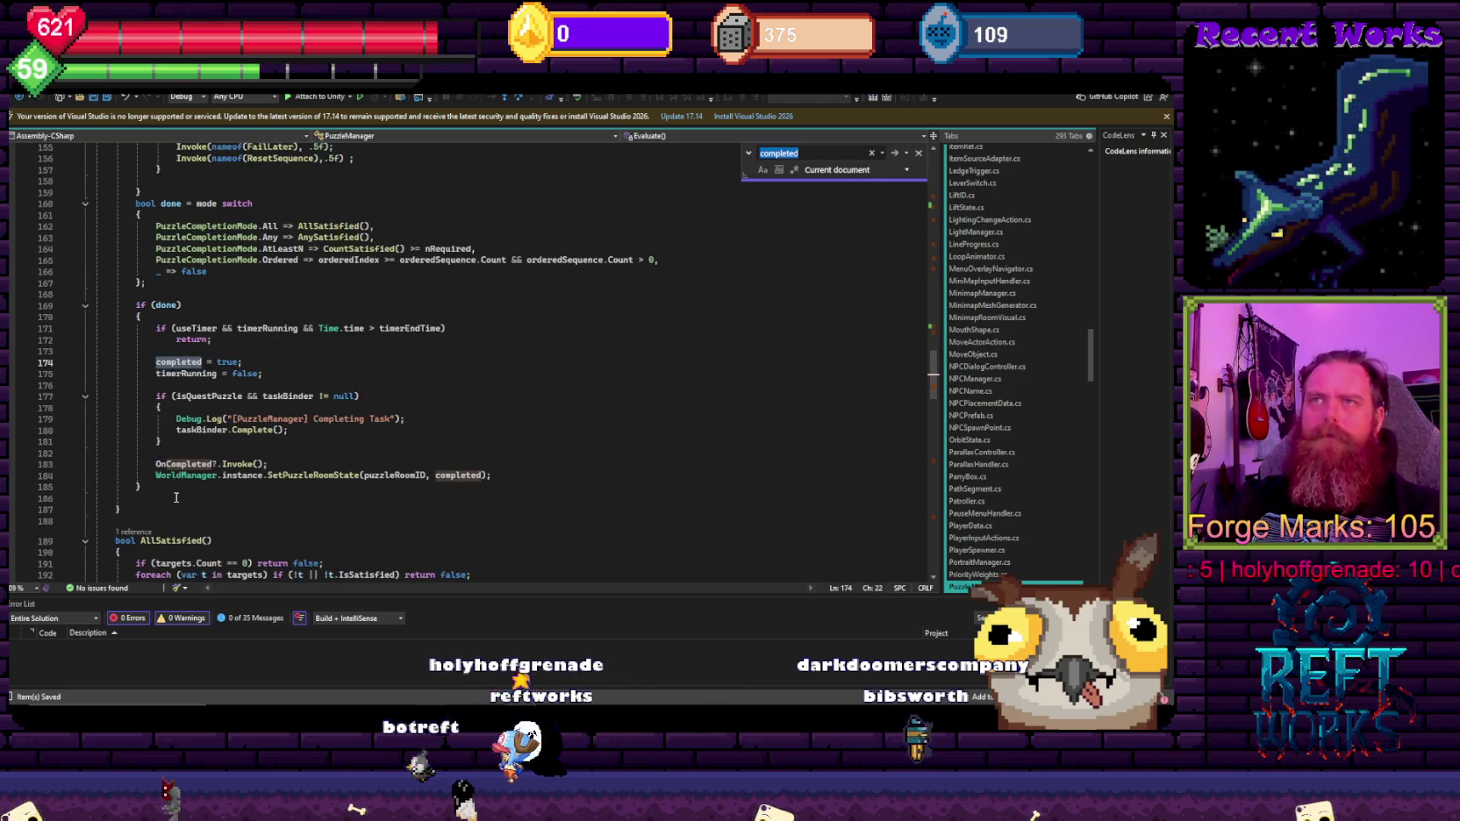
pyautogui.press('Return')
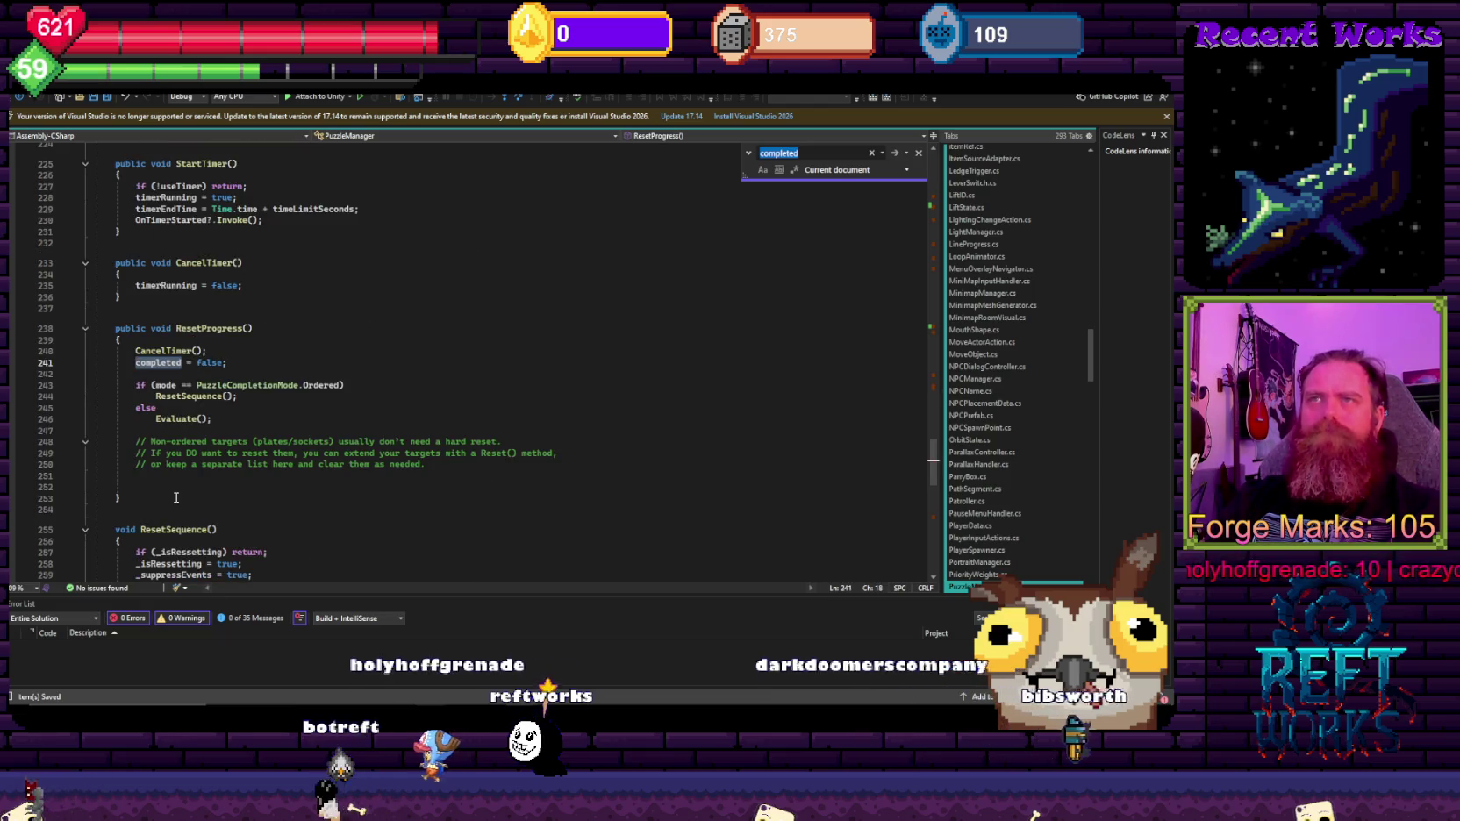
pyautogui.press('Return')
pyautogui.press('Return')
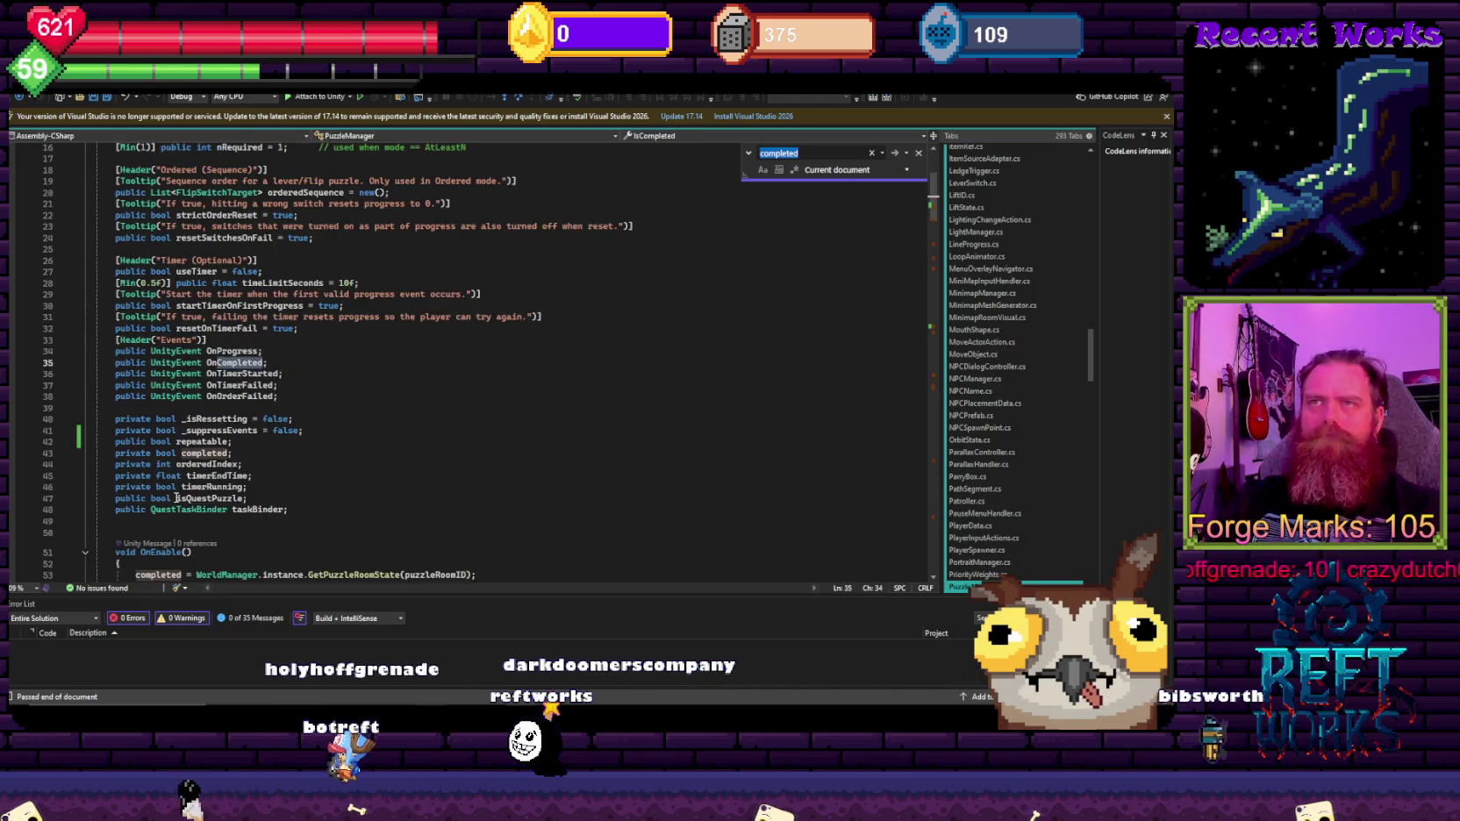
pyautogui.press('Return')
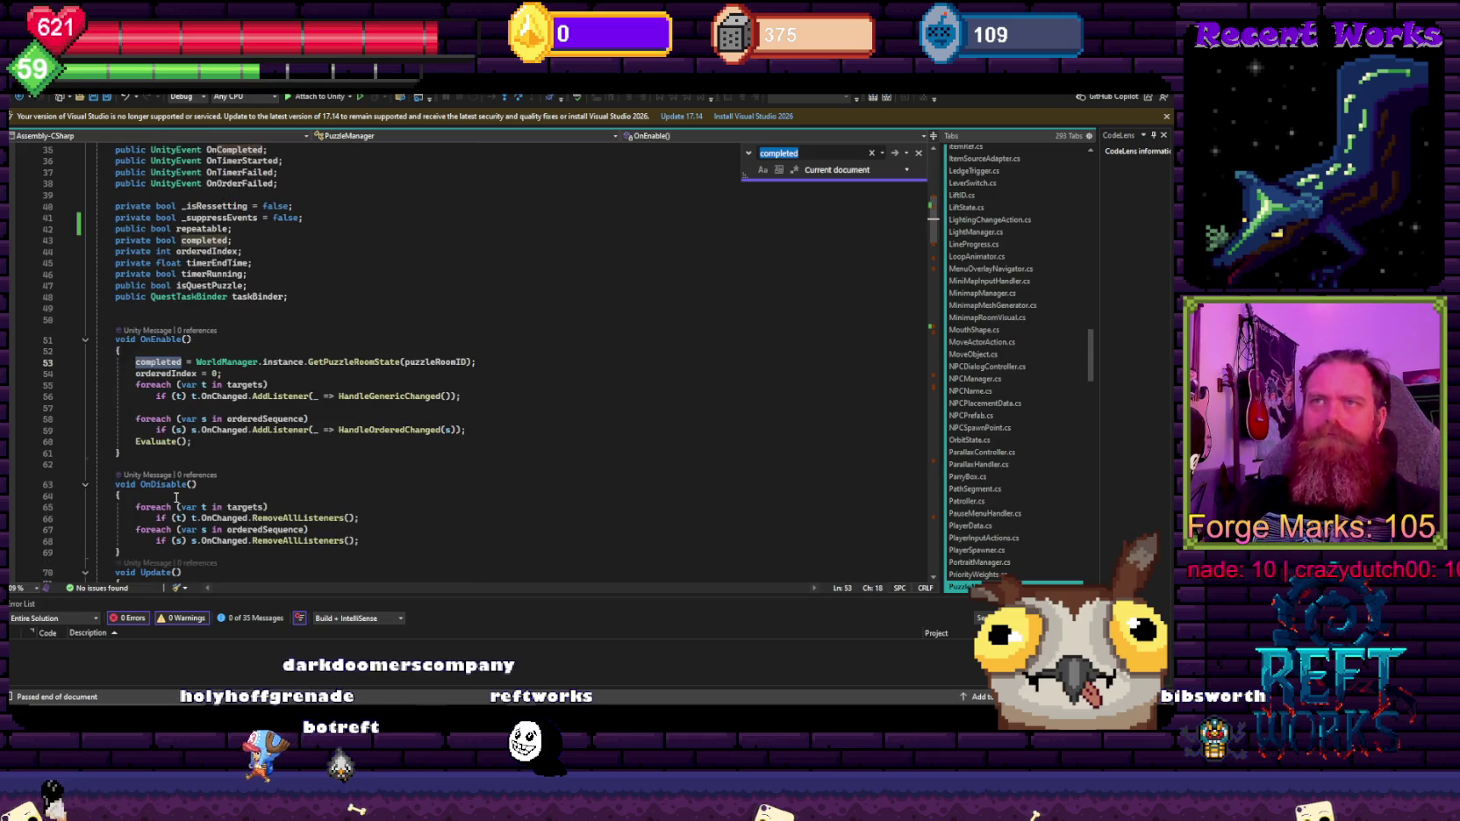
pyautogui.press('Return')
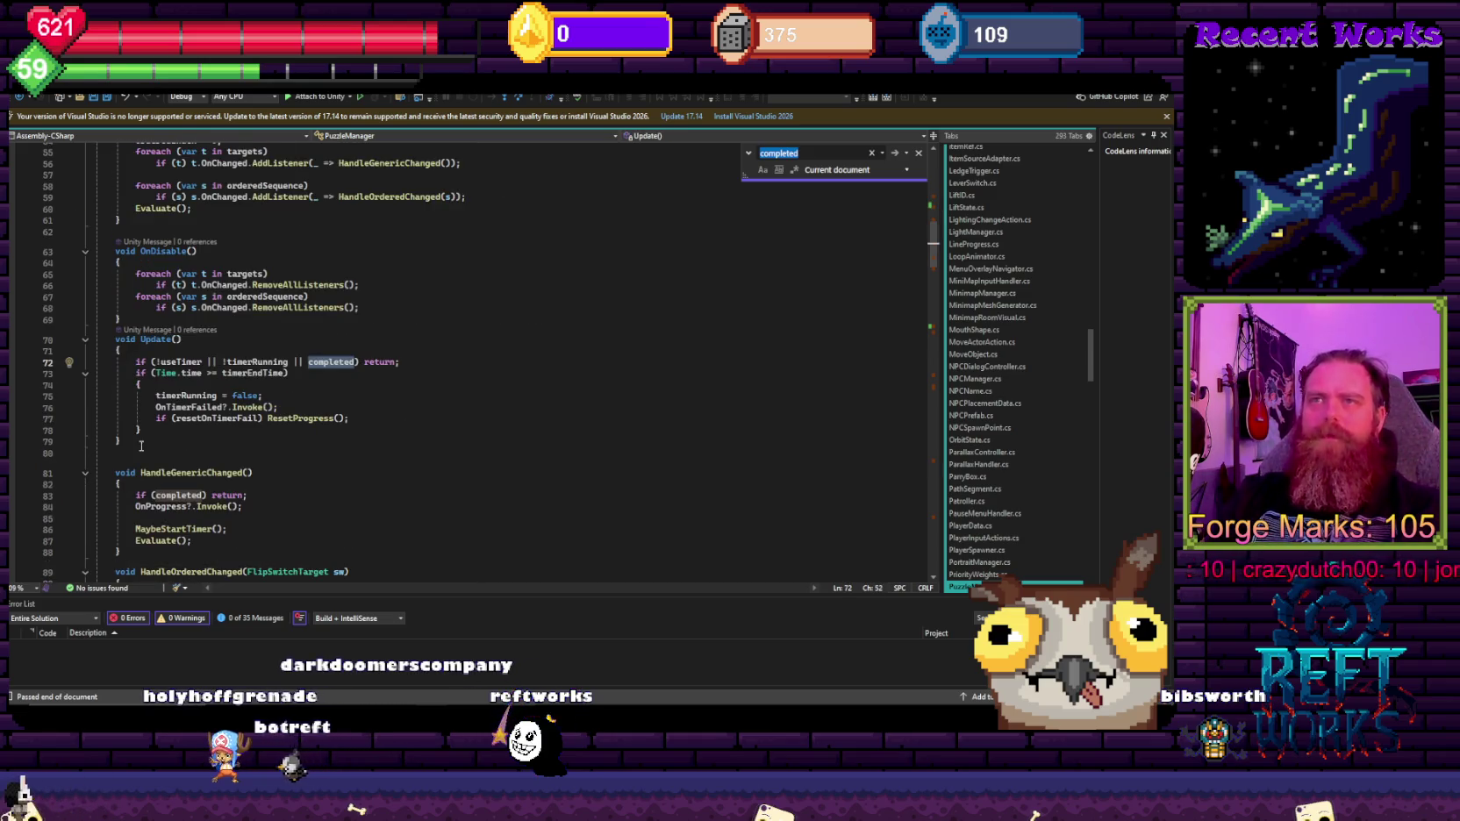
pyautogui.scroll(5, 263, 439)
pyautogui.scroll(7, 351, 430)
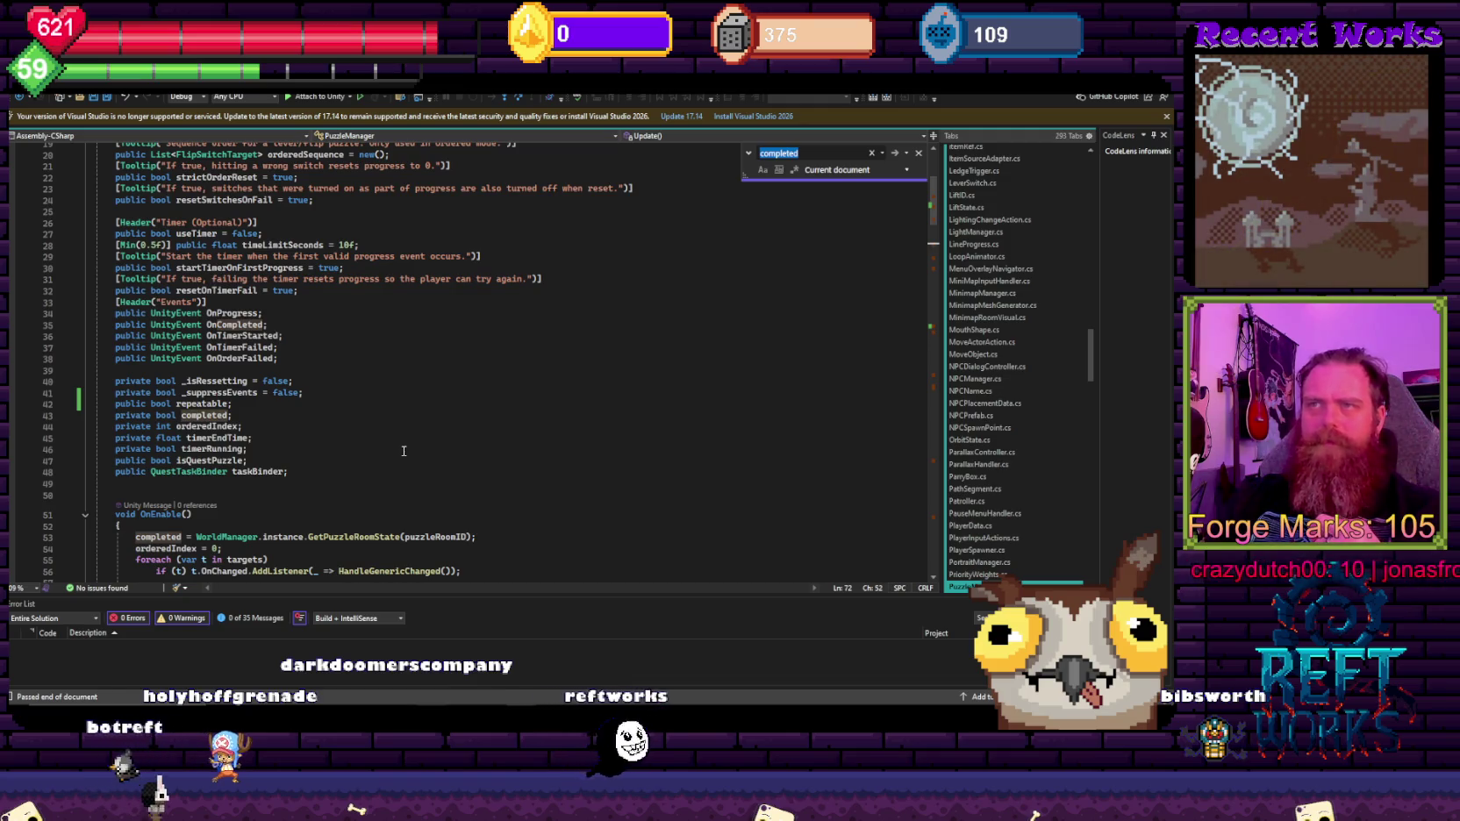
pyautogui.scroll(-3, 370, 440)
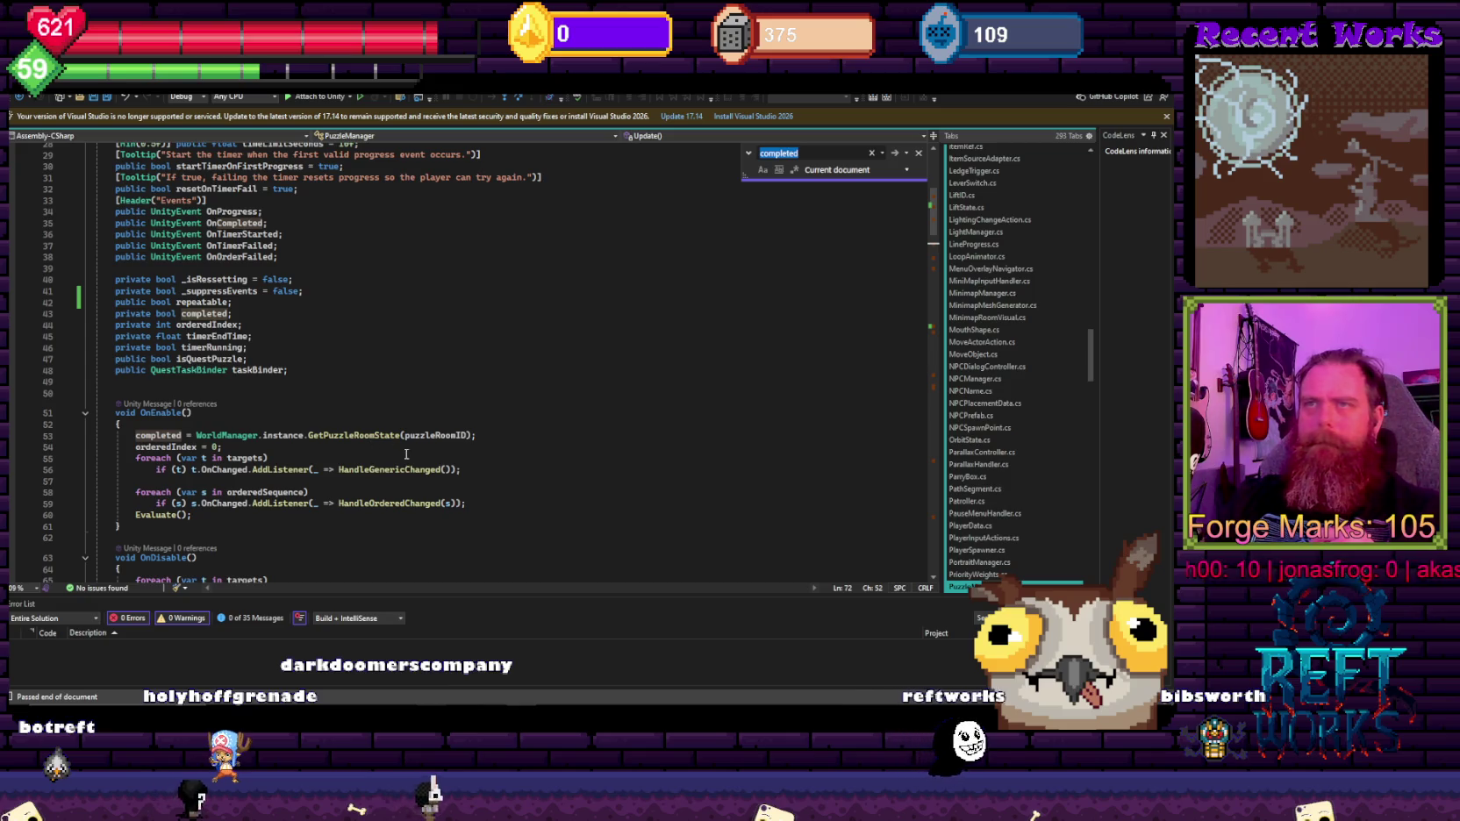
pyautogui.moveTo(487, 438); pyautogui.dragTo(178, 448)
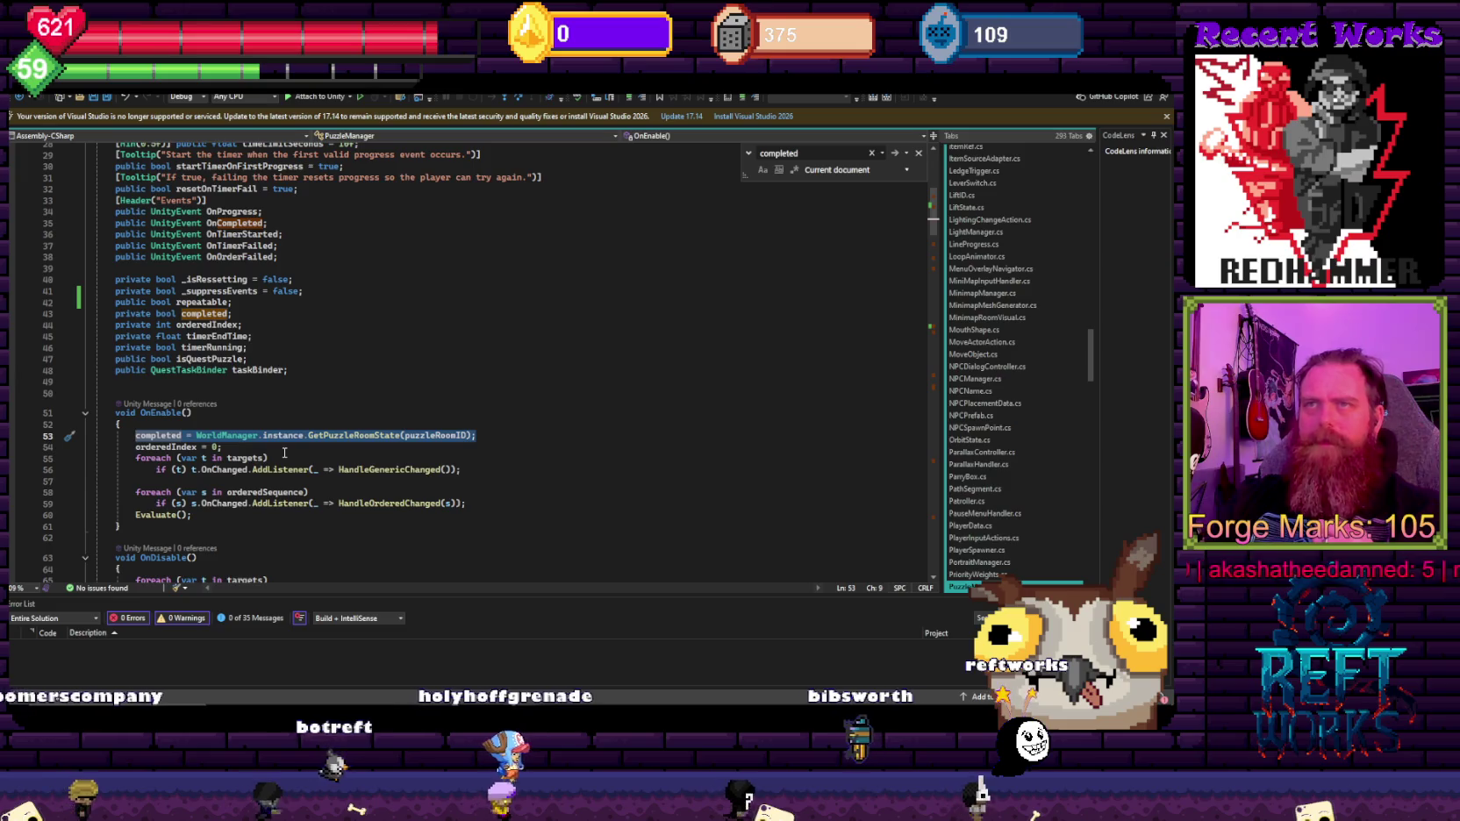
pyautogui.scroll(-2, 325, 484)
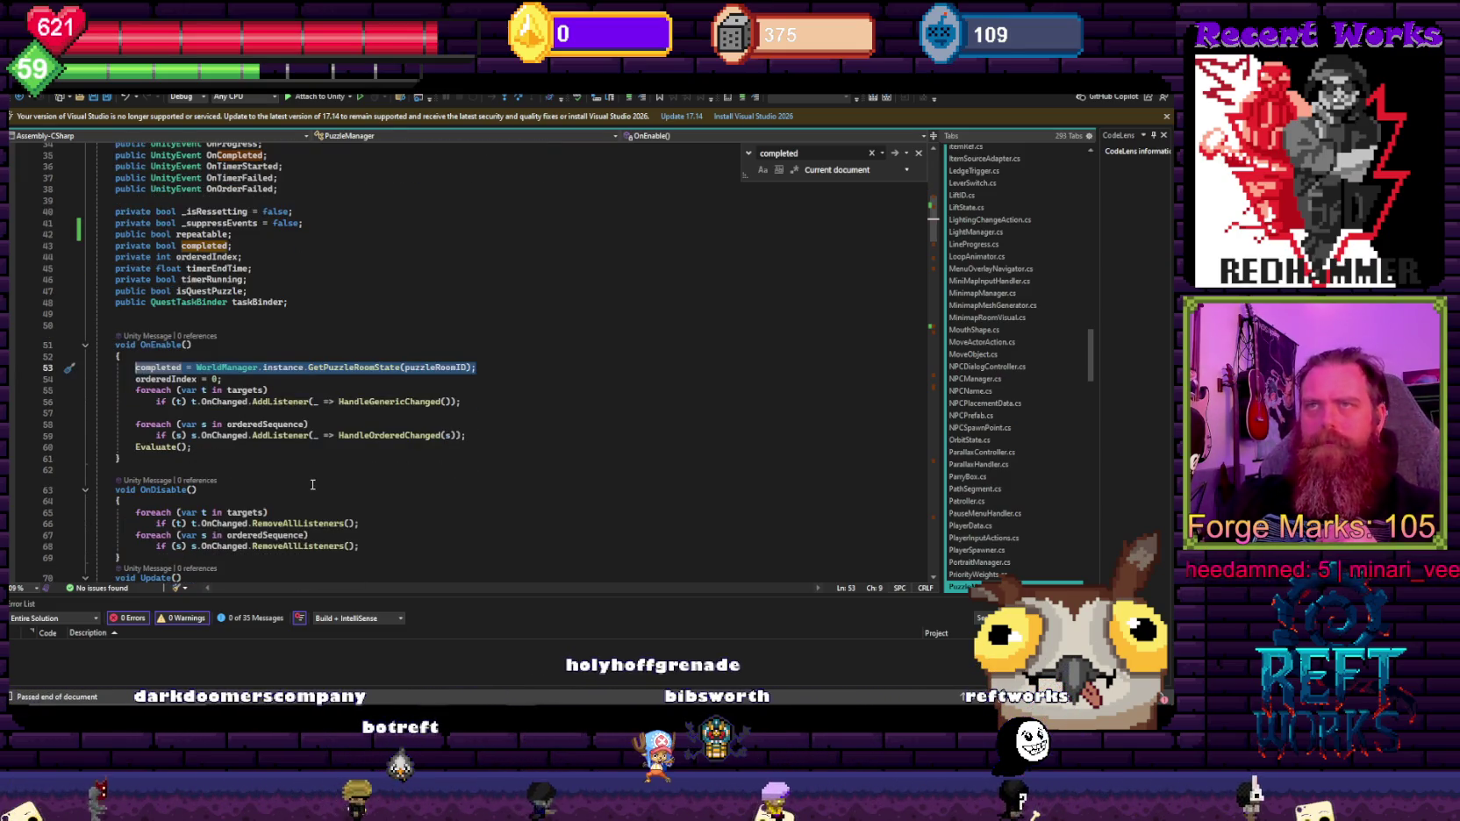
pyautogui.scroll(-4, 313, 484)
pyautogui.scroll(-5, 296, 483)
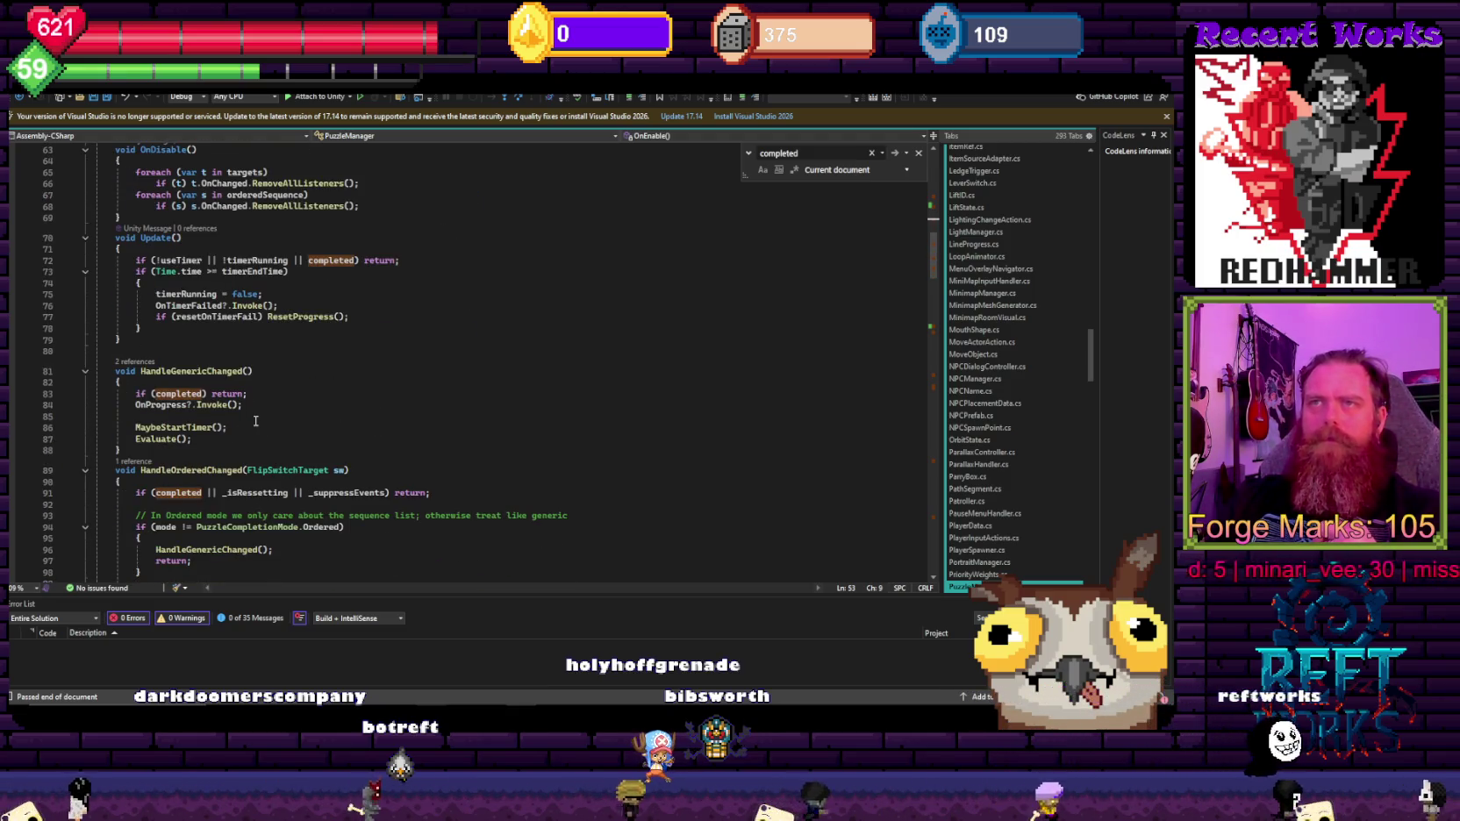
pyautogui.click(217, 394)
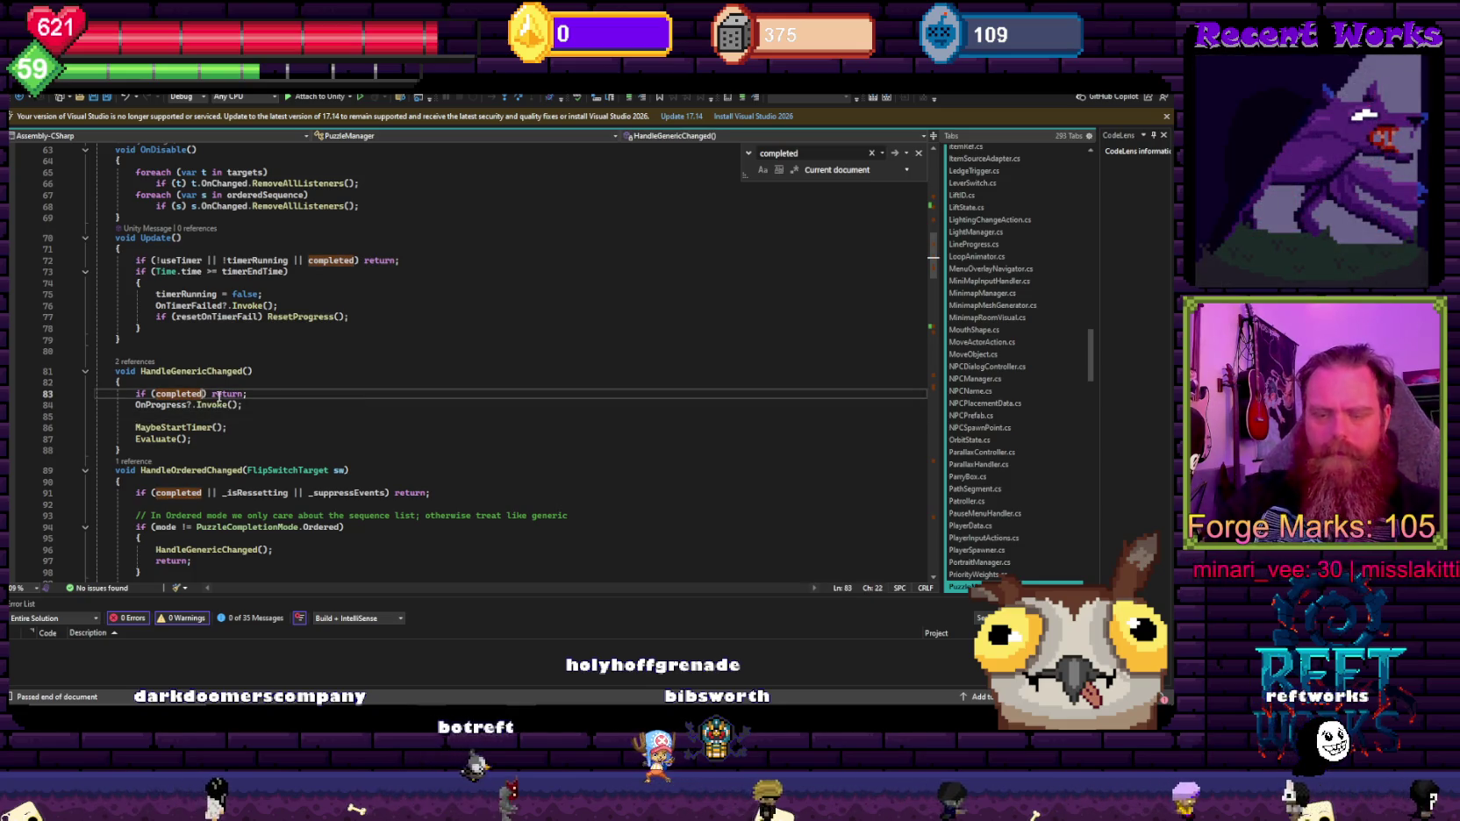
# Step: Change HandleGenericChanged's line 83 check to 'completed && !repeatable' and save
pyautogui.write('&&false')
pyautogui.press('BackSpace')
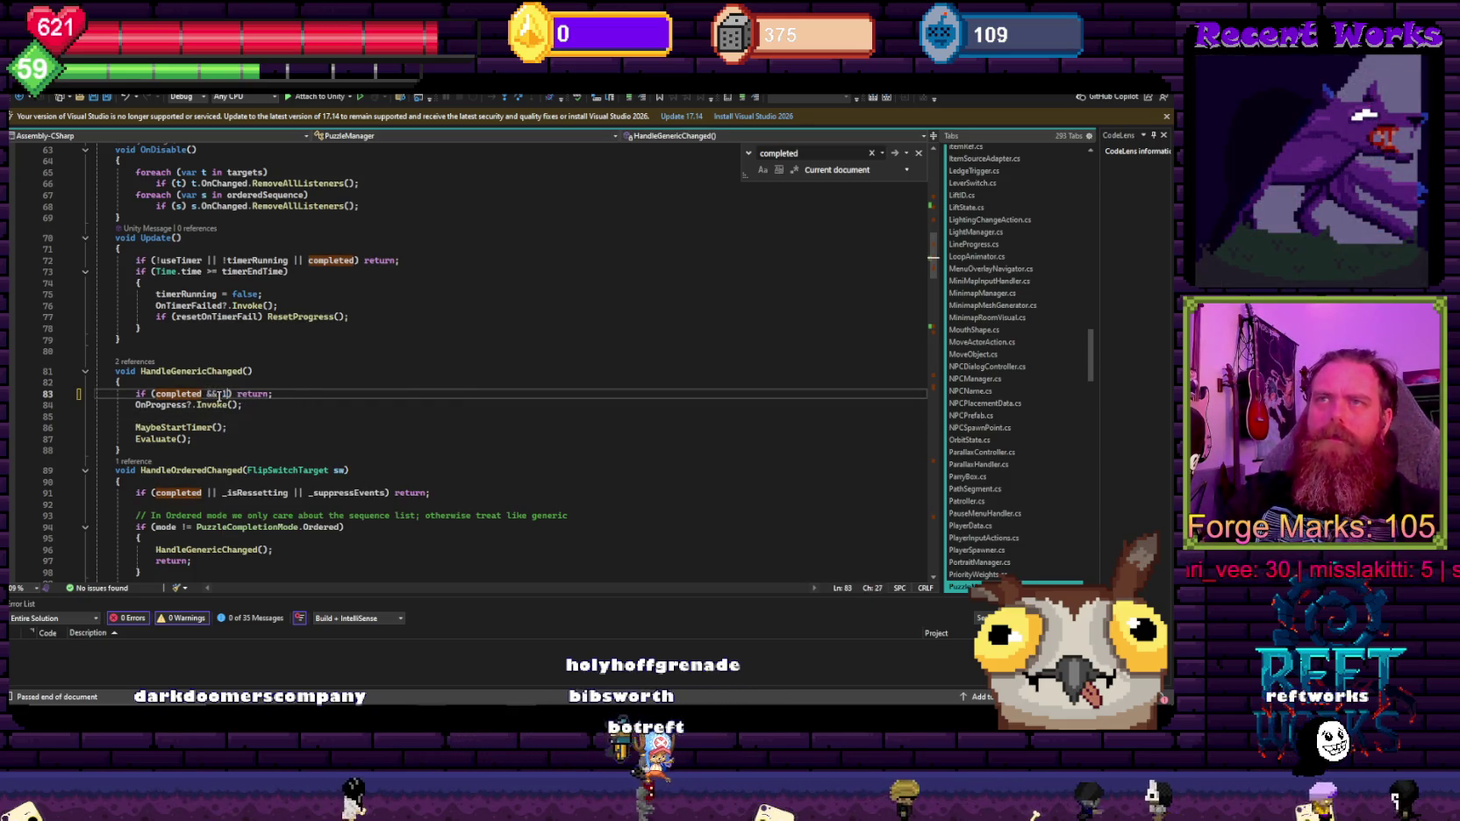
pyautogui.write('!repeatable')
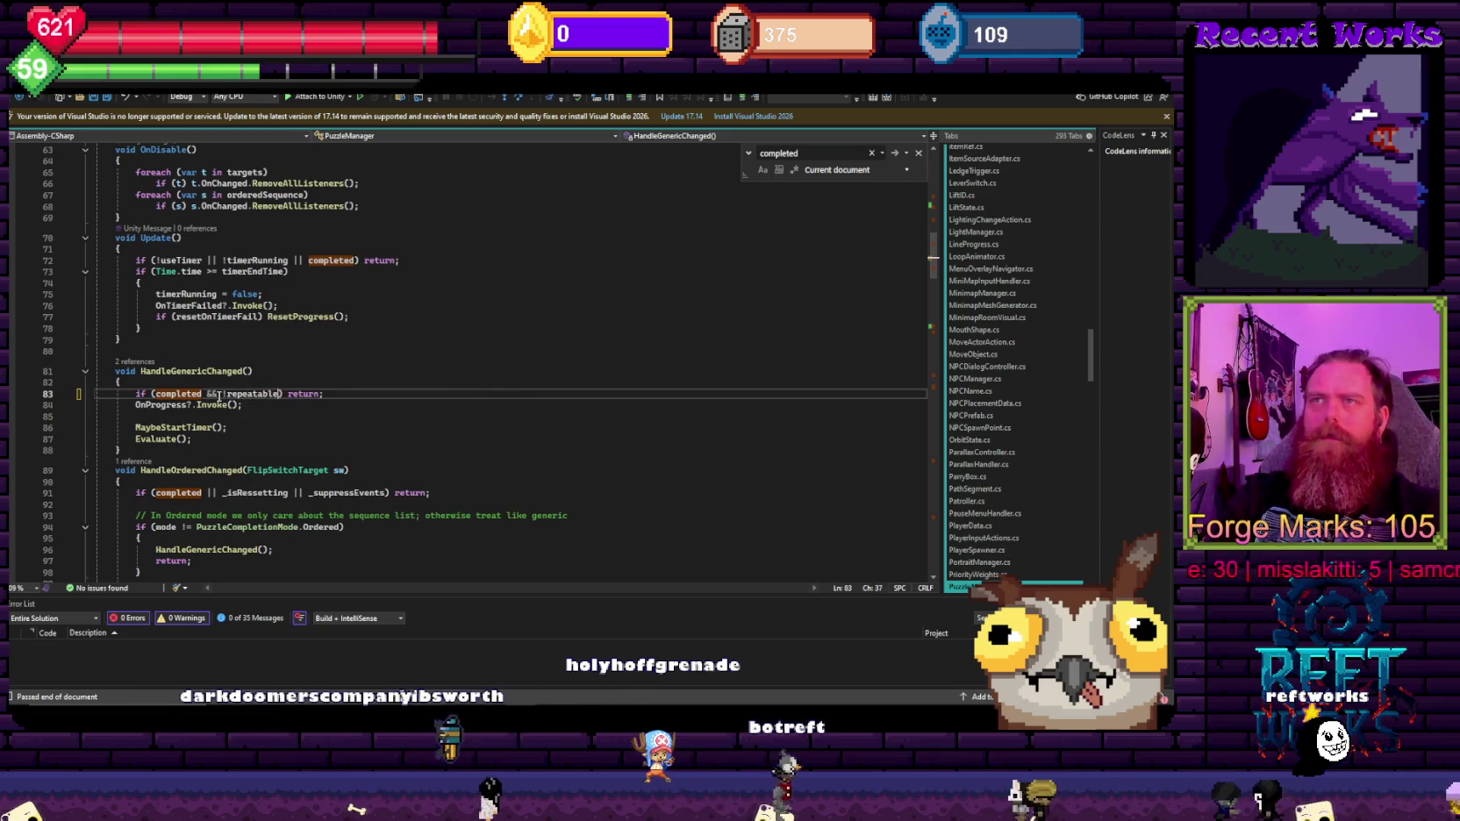
pyautogui.click(273, 352)
pyautogui.hotkey('ctrl', 's')
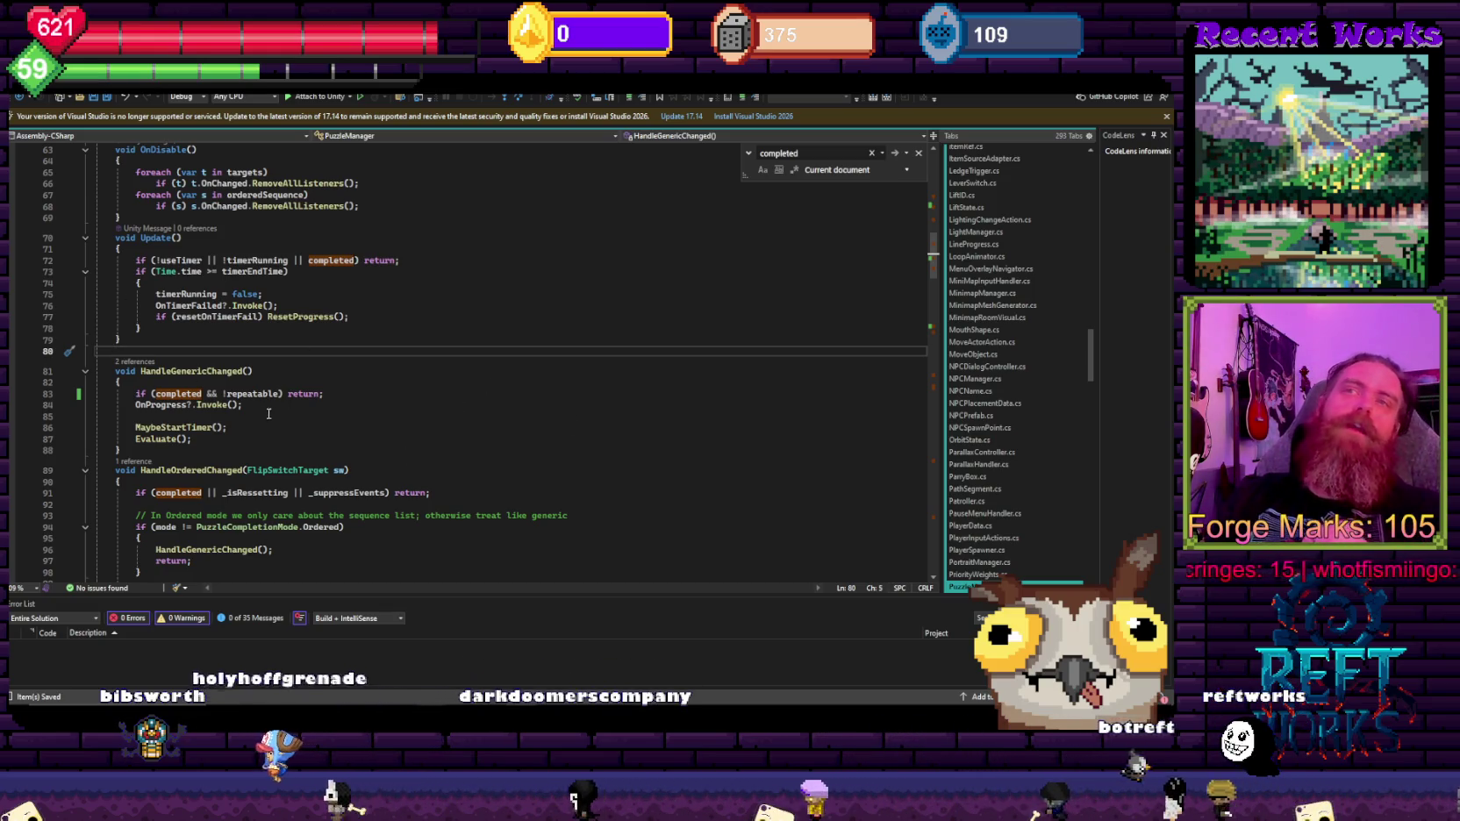
# Step: Review the Update and handler code, re-save, and select the 'completed && !repeatable' condition
pyautogui.moveTo(140, 538); pyautogui.dragTo(296, 252)
pyautogui.click(456, 351)
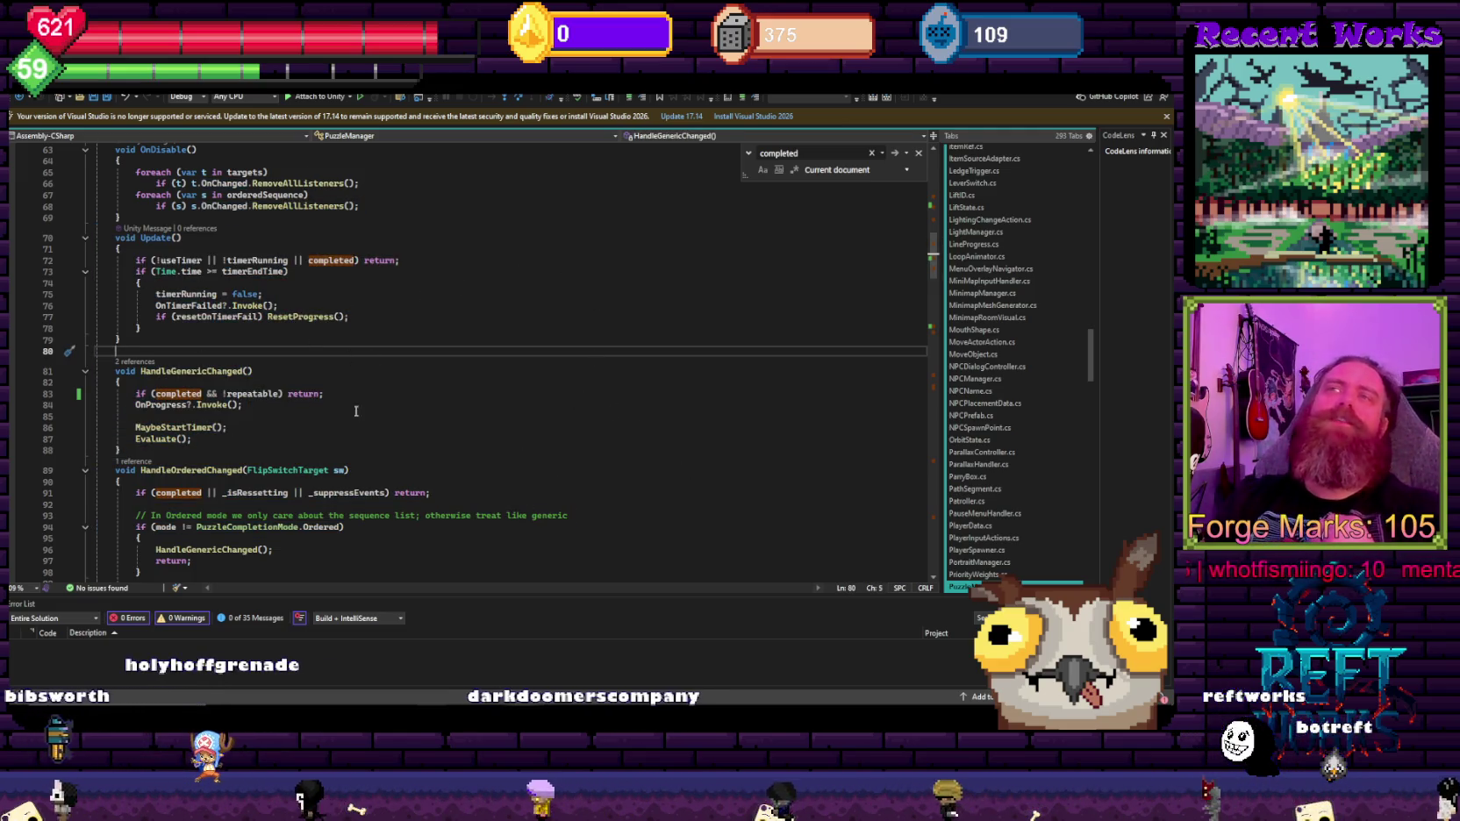
pyautogui.hotkey('ctrl', 's')
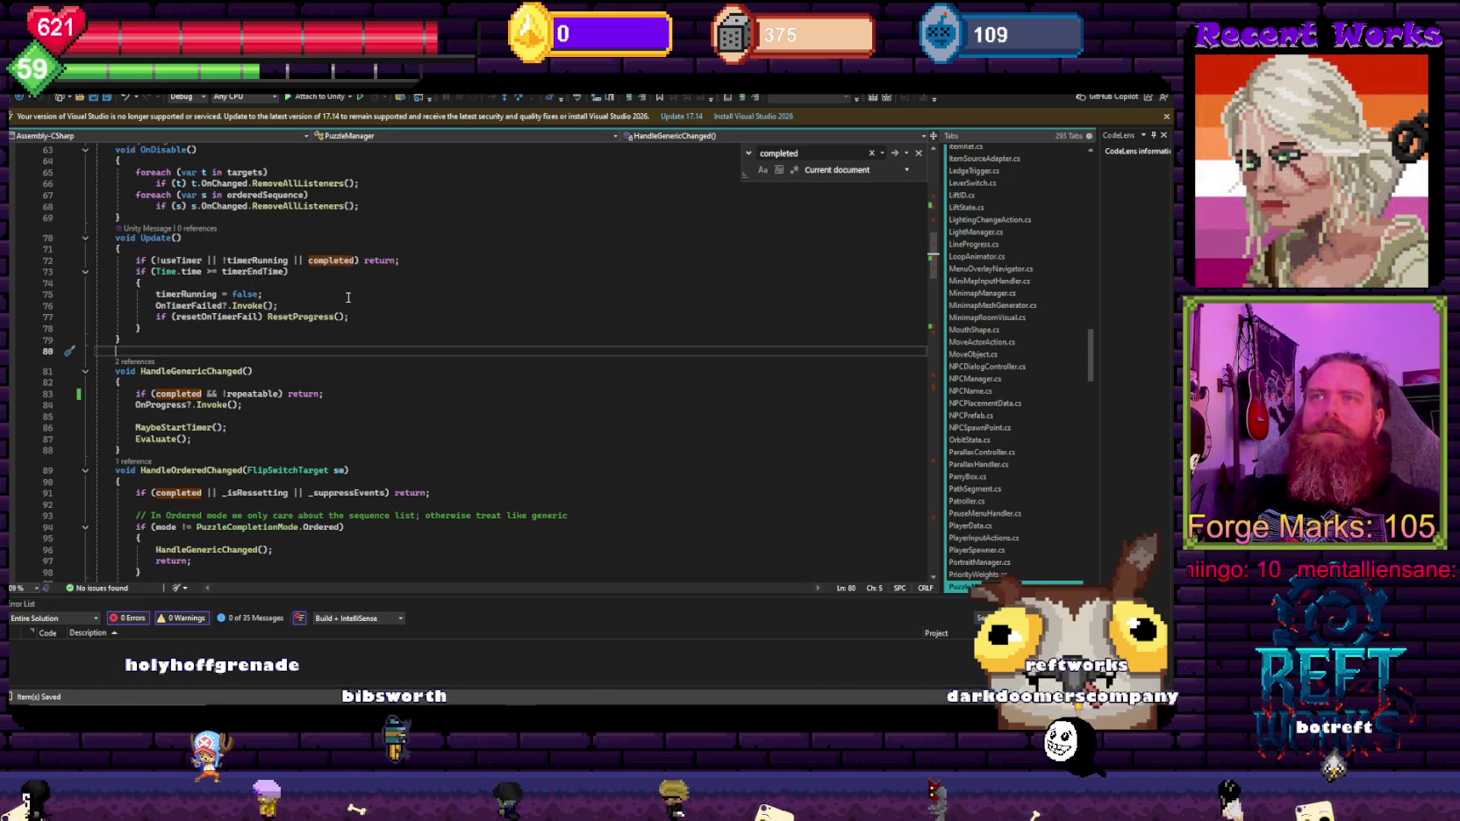
pyautogui.click(281, 394)
pyautogui.keyDown('shift'); pyautogui.click(151, 394); pyautogui.keyUp('shift')
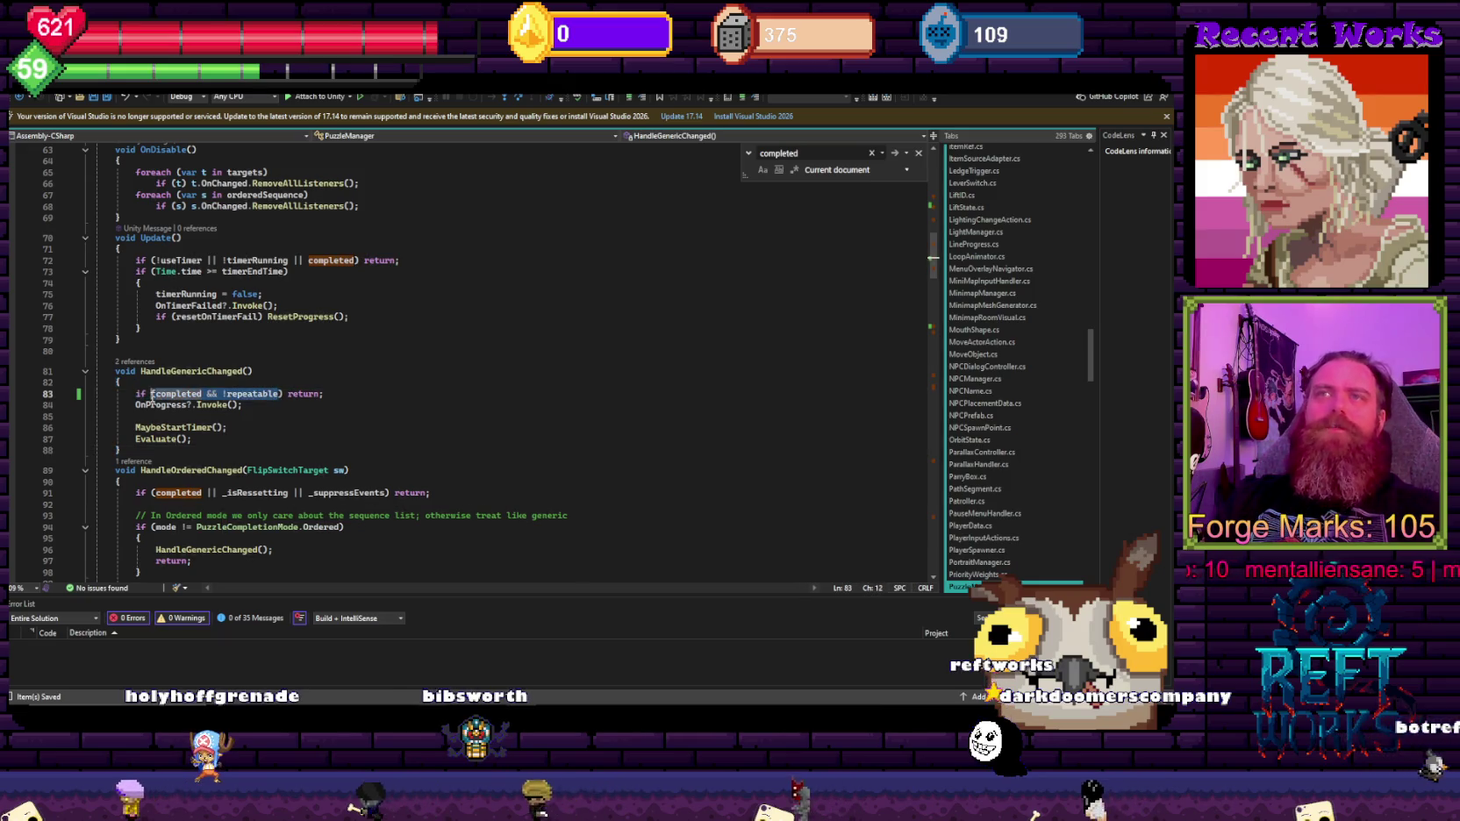
# Step: Scroll down to the end of the PuzzleManager script
pyautogui.scroll(-5, 331, 407)
pyautogui.scroll(-12, 307, 421)
pyautogui.scroll(-12, 281, 435)
pyautogui.scroll(-12, 261, 451)
pyautogui.scroll(-9, 261, 450)
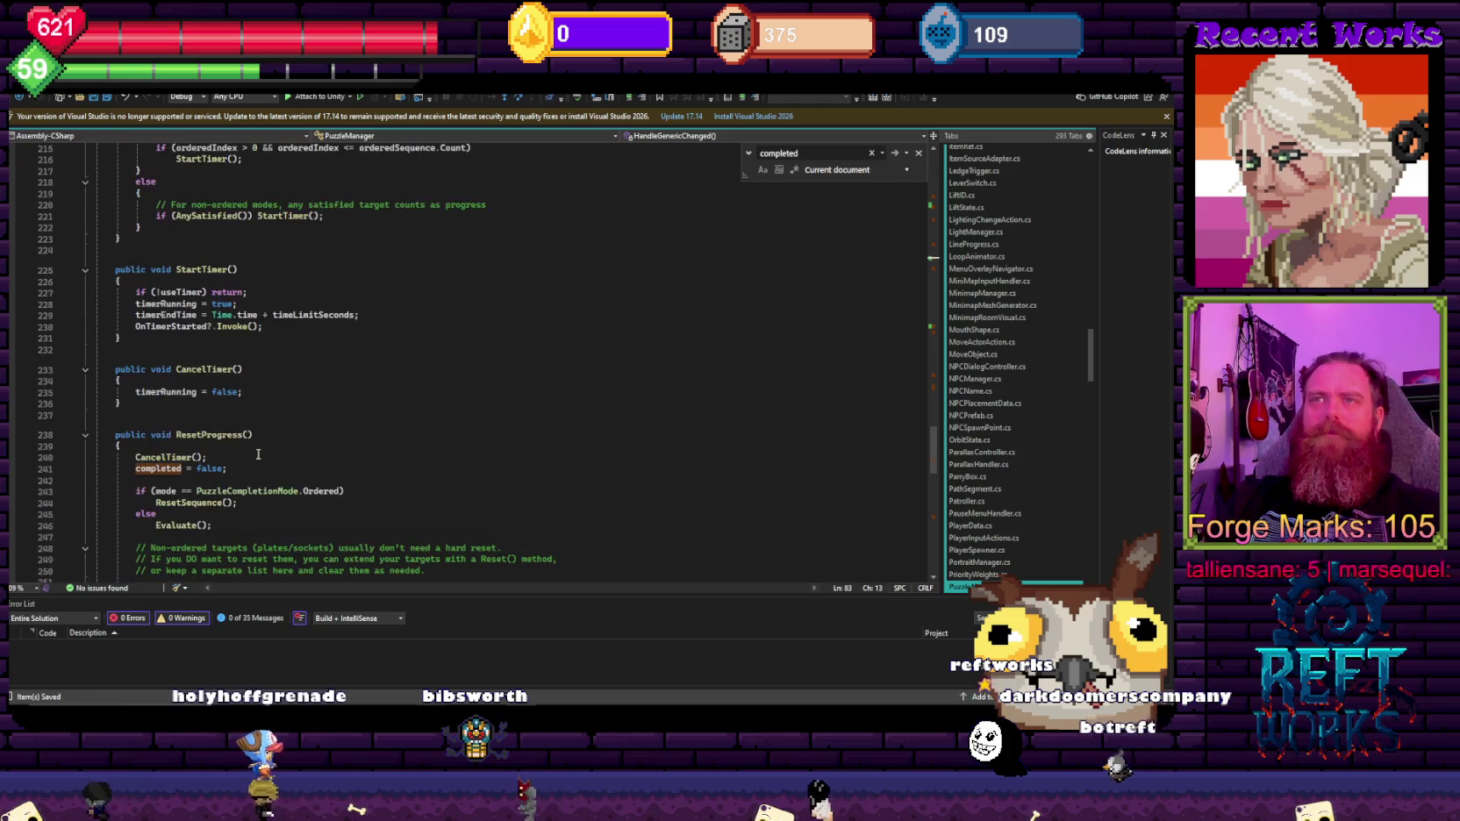
pyautogui.scroll(-4, 276, 438)
pyautogui.scroll(-8, 263, 441)
pyautogui.scroll(-6, 246, 443)
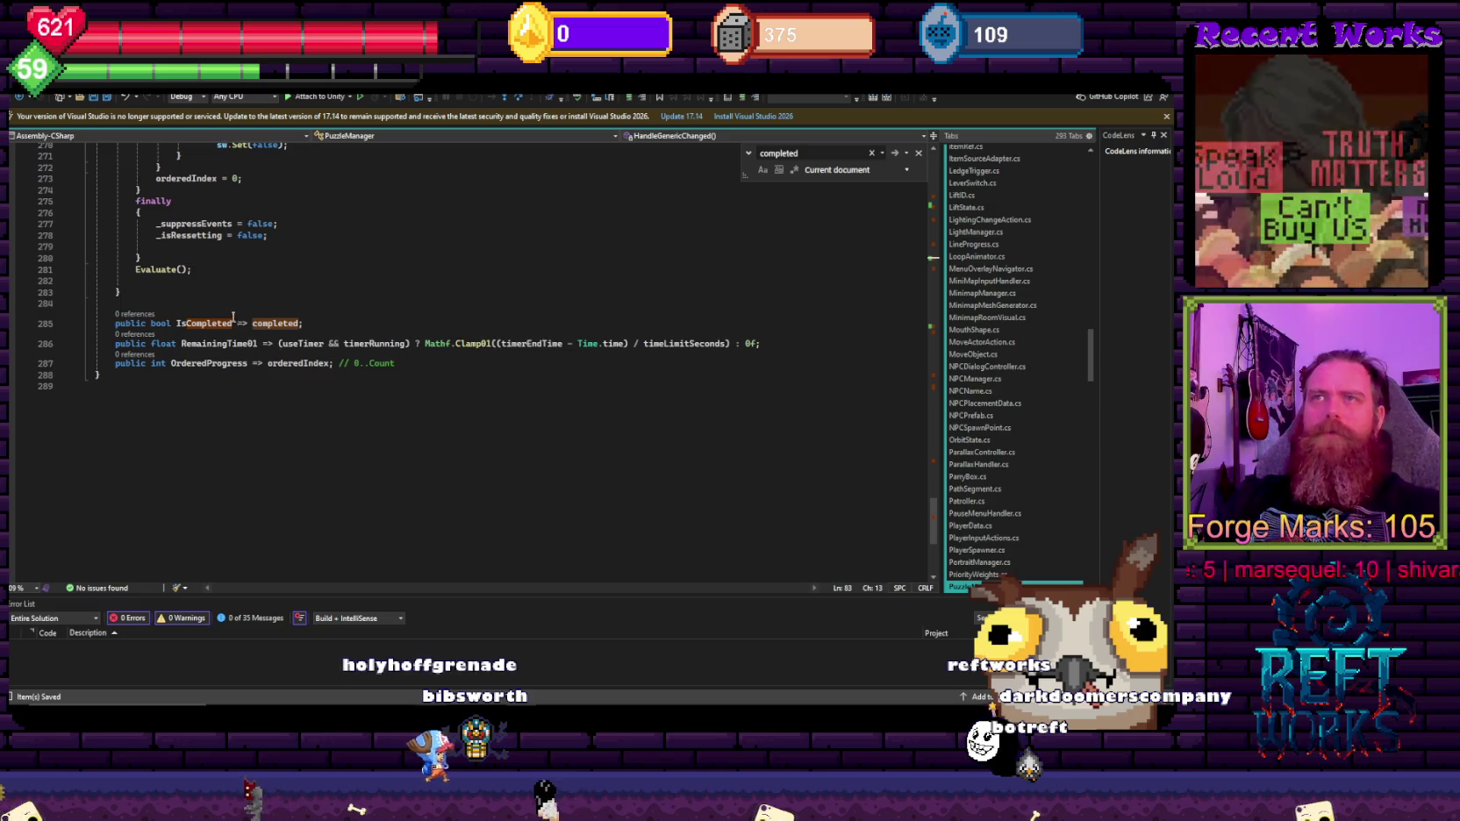